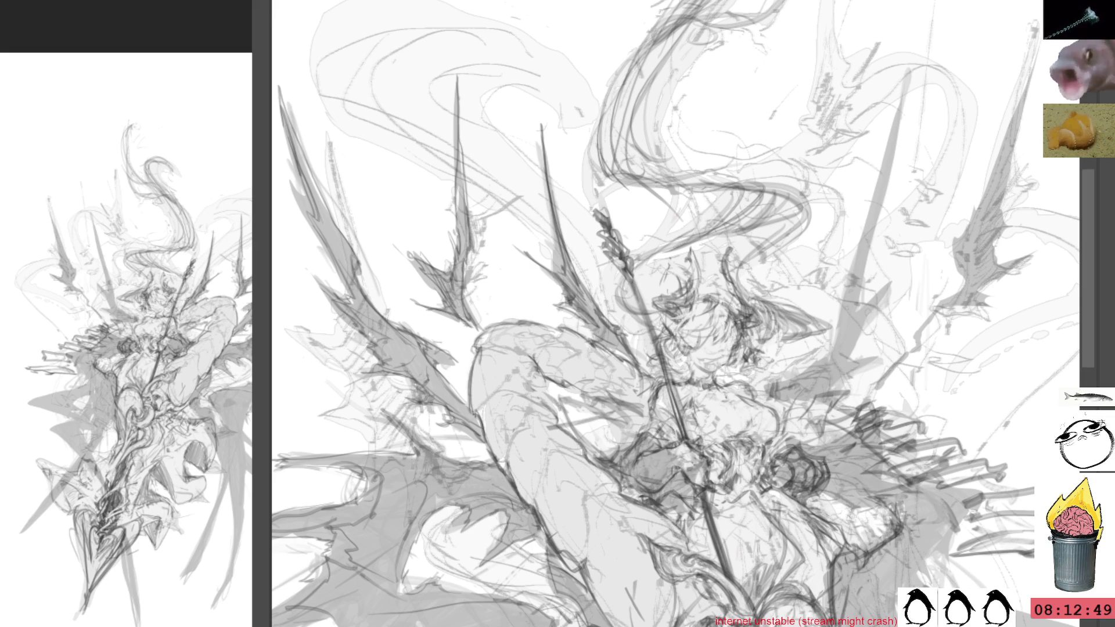
# Add small dark pencil strokes to the horned figure's face
pyautogui.moveTo(636, 287); pyautogui.dragTo(614, 324)
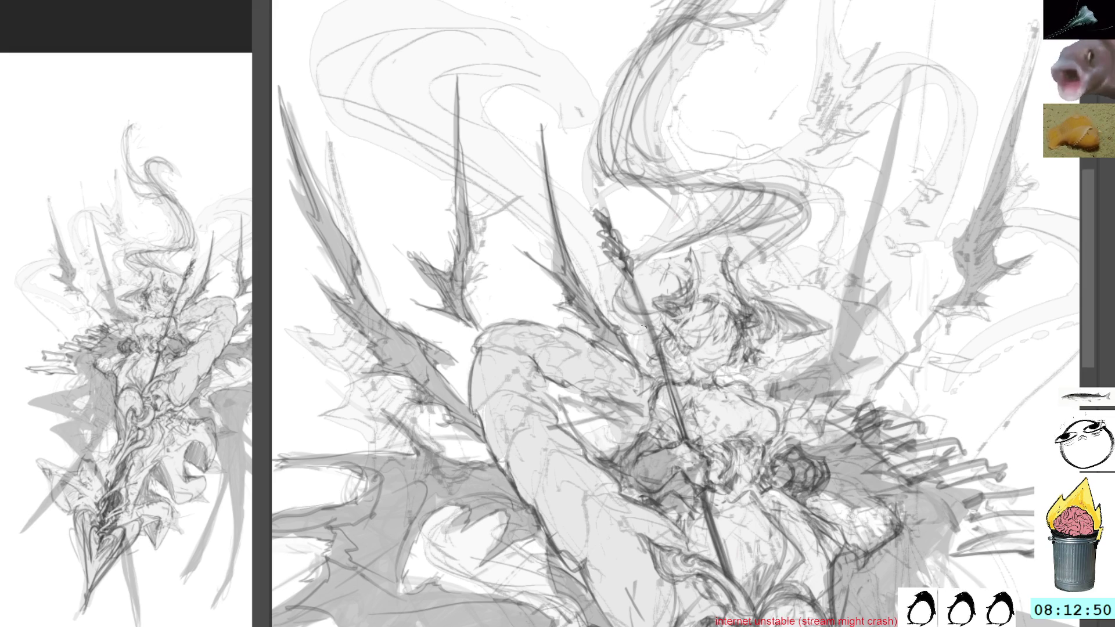
pyautogui.moveTo(647, 290); pyautogui.dragTo(612, 333)
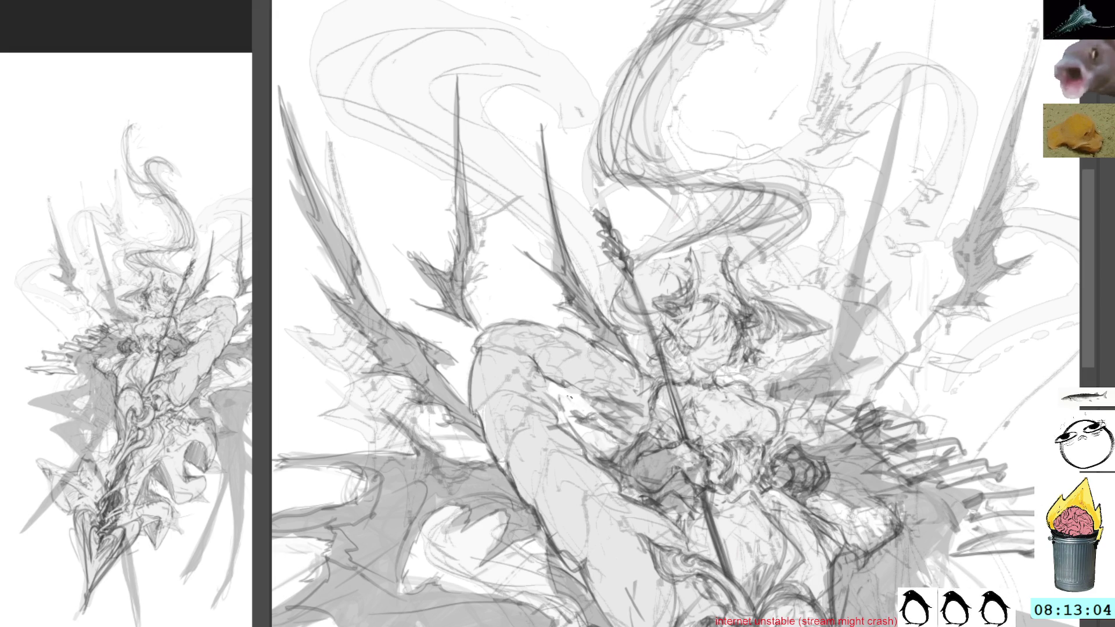
pyautogui.moveTo(601, 312)
pyautogui.mouseDown()
pyautogui.moveTo(759, 317)
pyautogui.moveTo(753, 160)
pyautogui.mouseUp()
pyautogui.moveTo(792, 232)
pyautogui.mouseDown()
pyautogui.moveTo(771, 174)
pyautogui.moveTo(797, 146)
pyautogui.moveTo(725, 380)
pyautogui.mouseUp()
# Darken the spear shaft along its length and extend it further downward
pyautogui.moveTo(762, 252)
pyautogui.mouseDown()
pyautogui.moveTo(704, 467)
pyautogui.moveTo(639, 497)
pyautogui.mouseUp()
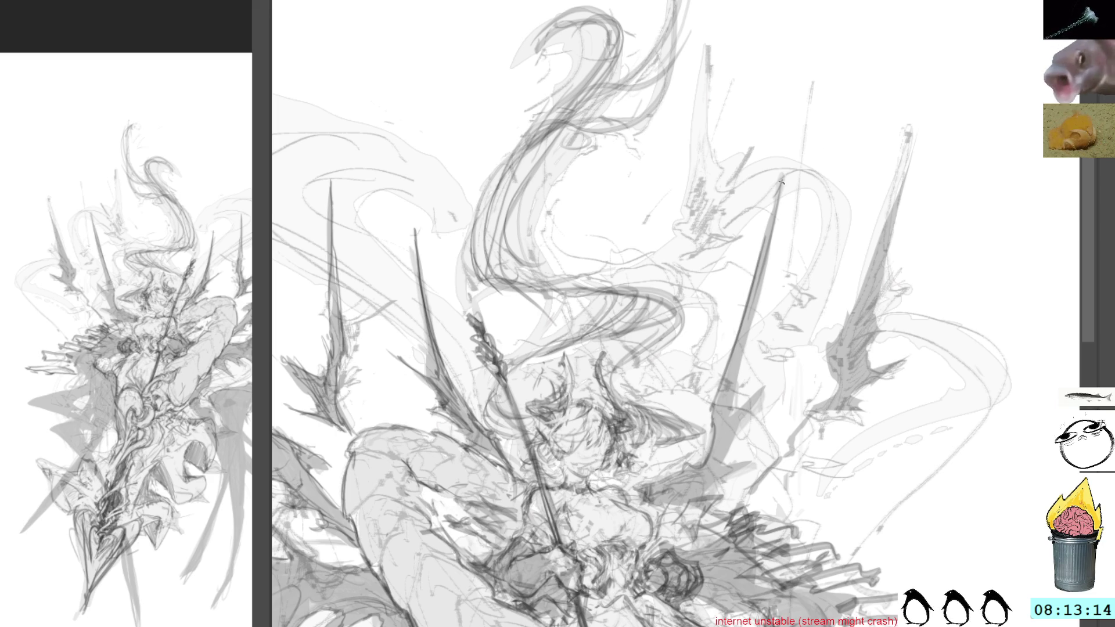
pyautogui.moveTo(784, 182); pyautogui.dragTo(767, 262)
pyautogui.moveTo(751, 315); pyautogui.dragTo(737, 410)
pyautogui.moveTo(748, 361); pyautogui.dragTo(728, 415)
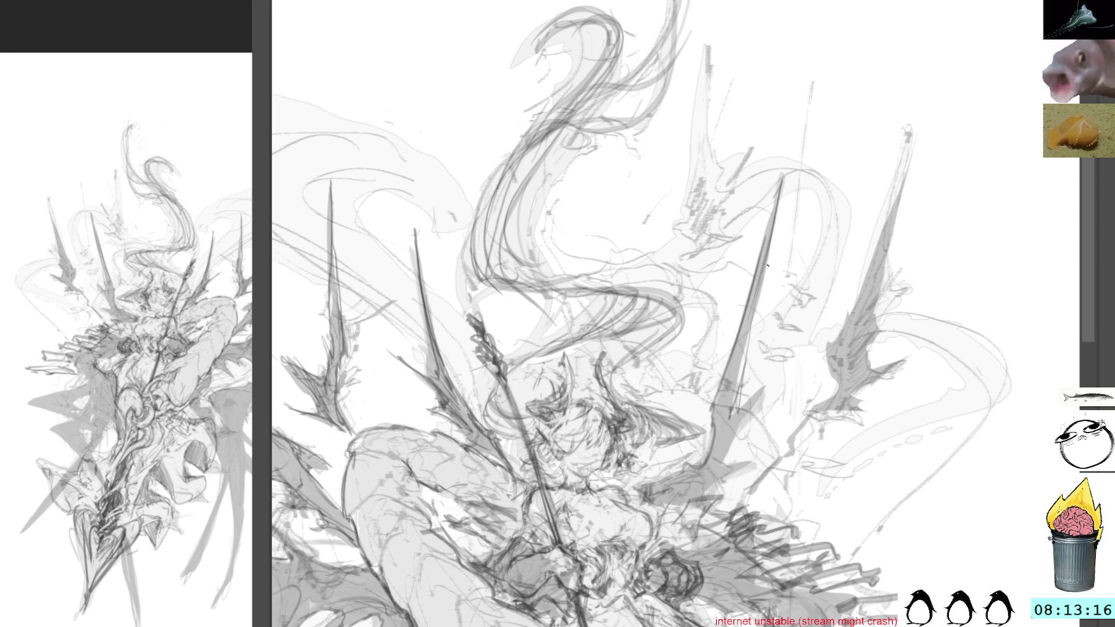
pyautogui.moveTo(769, 266); pyautogui.dragTo(737, 370)
pyautogui.moveTo(758, 286); pyautogui.dragTo(740, 405)
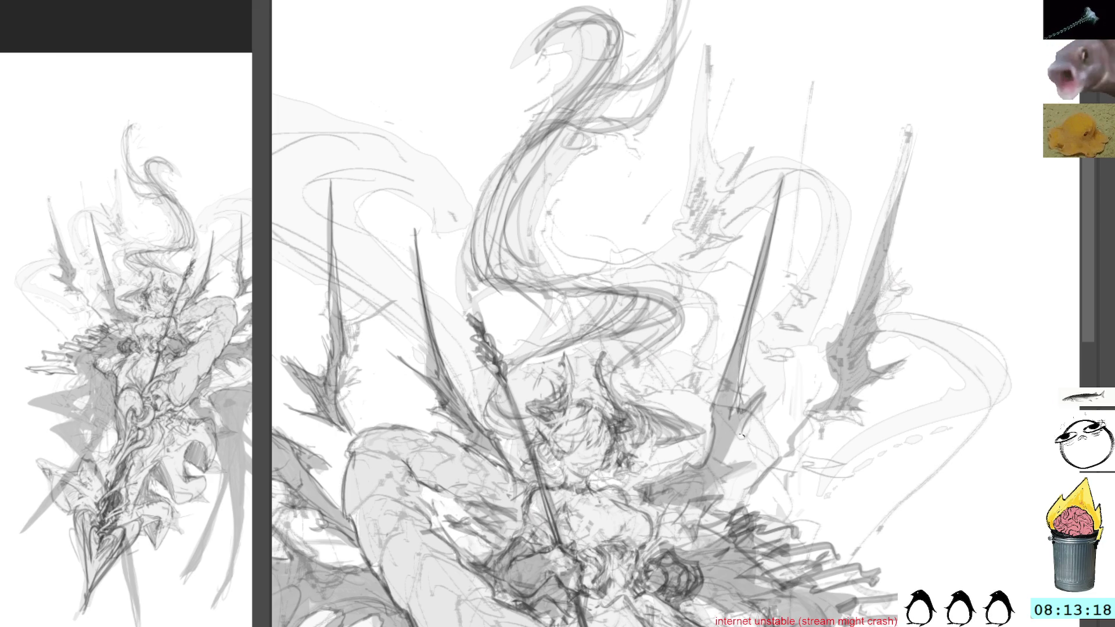
pyautogui.moveTo(748, 406)
pyautogui.mouseDown()
pyautogui.moveTo(726, 481)
pyautogui.moveTo(680, 504)
pyautogui.moveTo(639, 488)
pyautogui.moveTo(660, 491)
pyautogui.mouseUp()
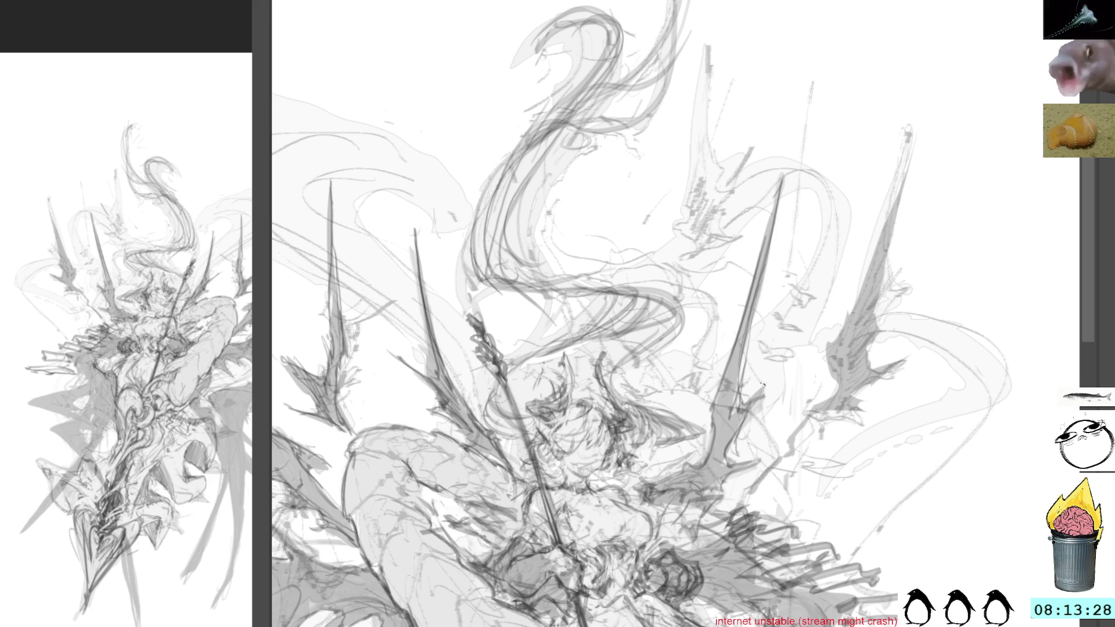
pyautogui.scroll(-3, 792, 403)
pyautogui.scroll(5, 799, 373)
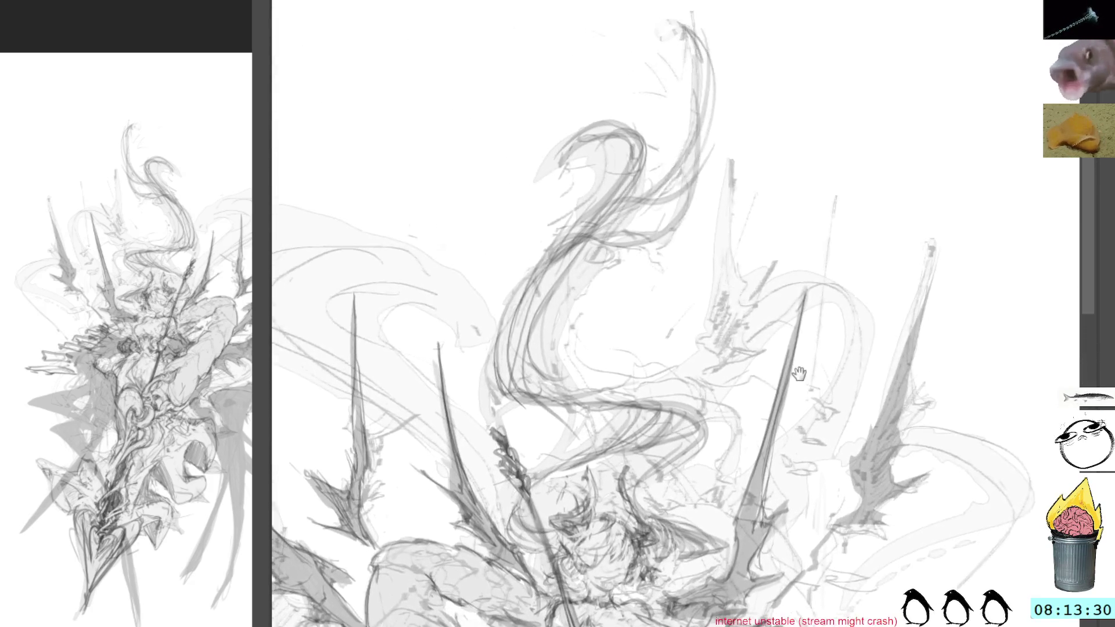
# Add faint pencil marks among the swirling hair strands above the figure
pyautogui.moveTo(799, 374); pyautogui.dragTo(827, 316)
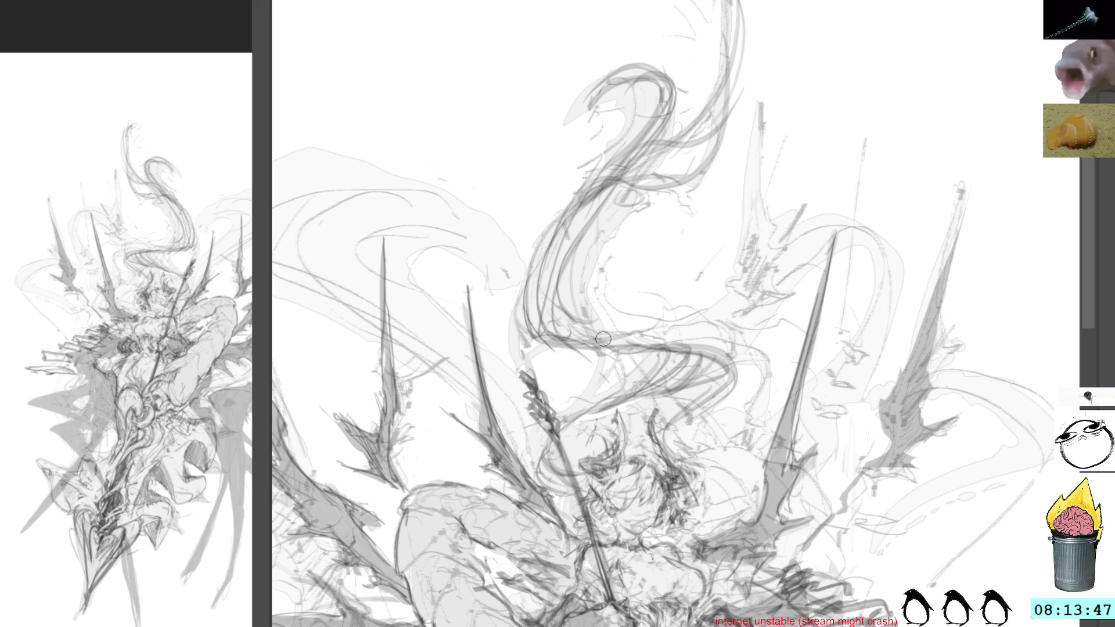
pyautogui.moveTo(580, 406)
pyautogui.mouseDown()
pyautogui.moveTo(607, 349)
pyautogui.moveTo(598, 355)
pyautogui.mouseUp()
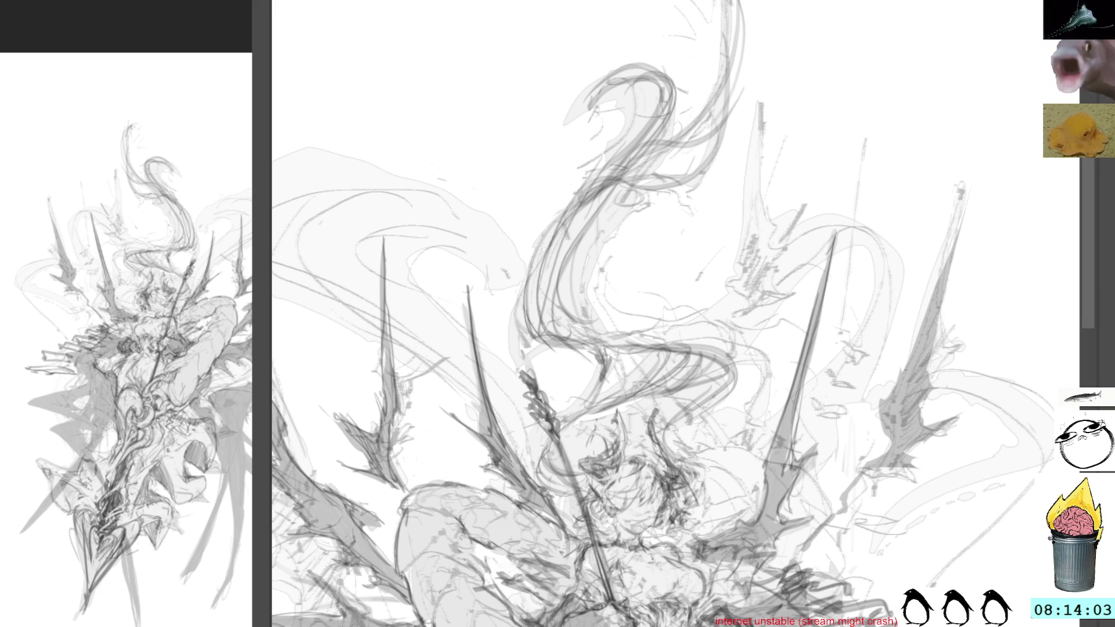
pyautogui.moveTo(891, 569); pyautogui.dragTo(913, 154)
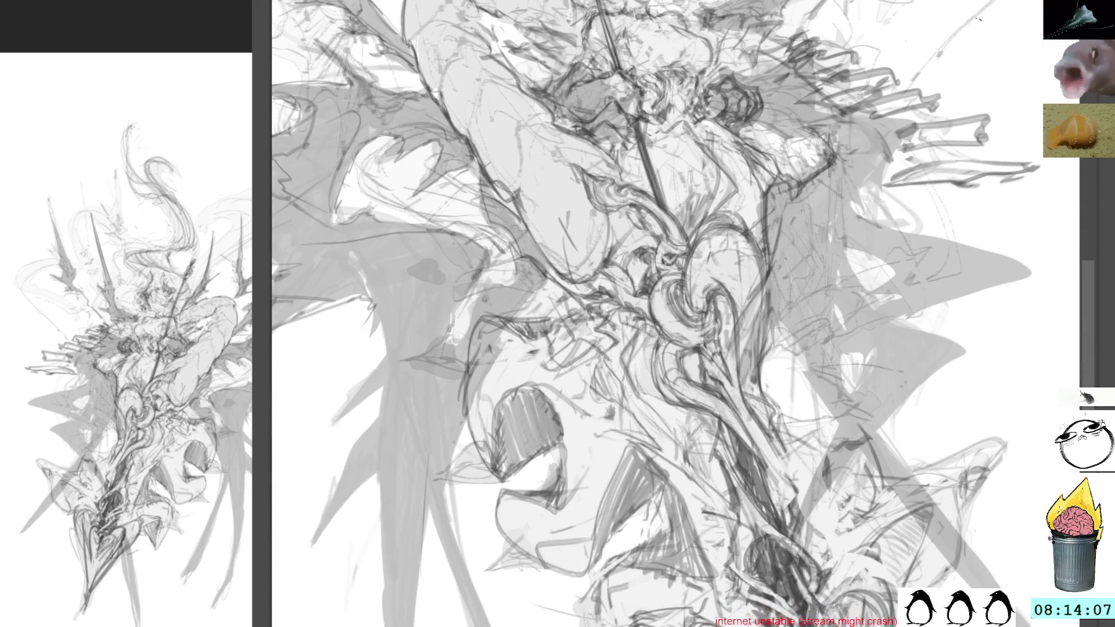
pyautogui.moveTo(973, 237); pyautogui.dragTo(925, 442)
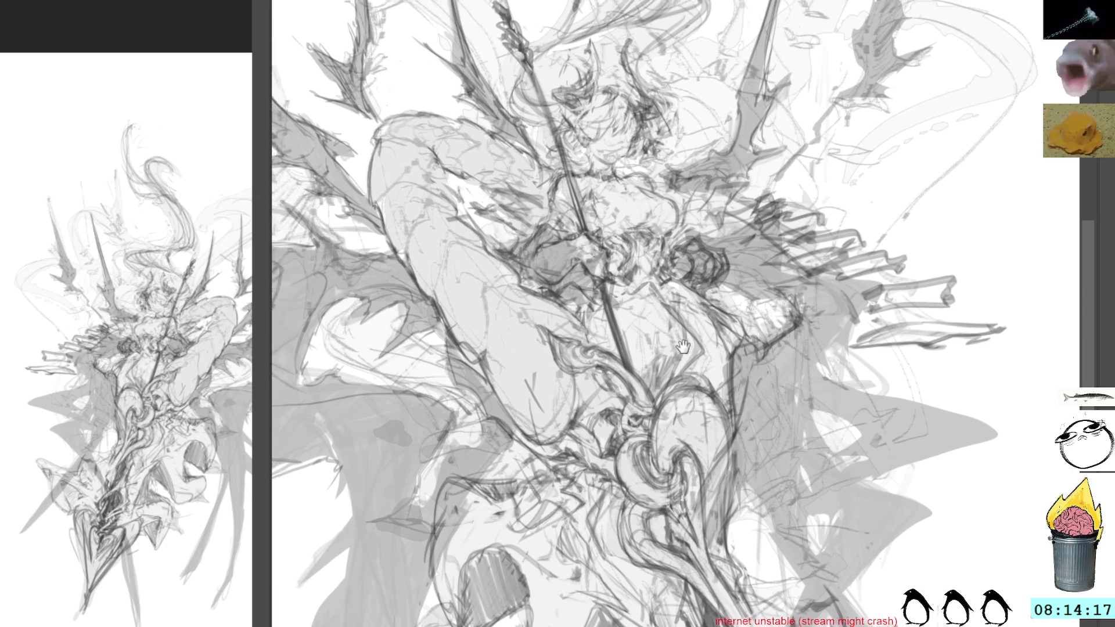
pyautogui.moveTo(665, 338); pyautogui.dragTo(619, 296)
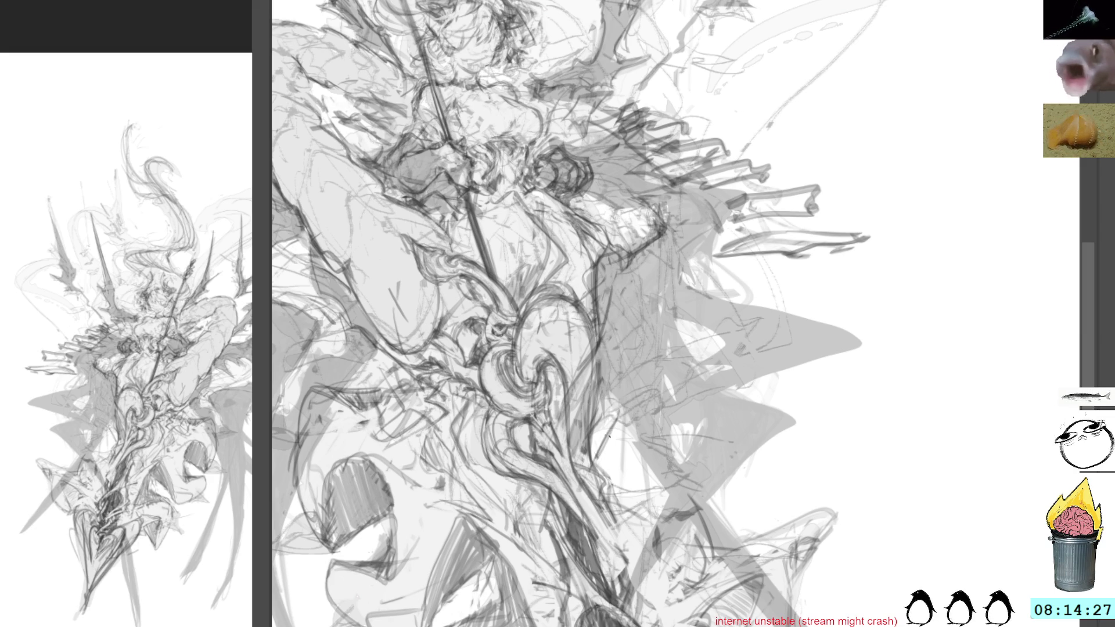
pyautogui.hotkey('ctrl', 'z')
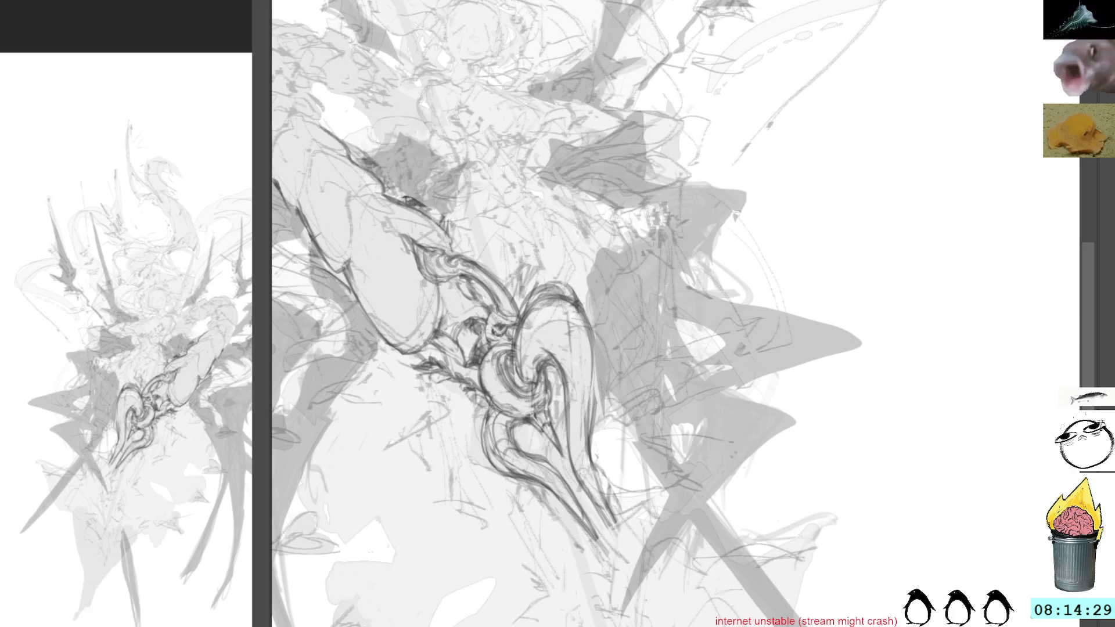
pyautogui.hotkey('ctrl', 'y')
pyautogui.hotkey('ctrl', 'z')
pyautogui.hotkey('ctrl', 'y')
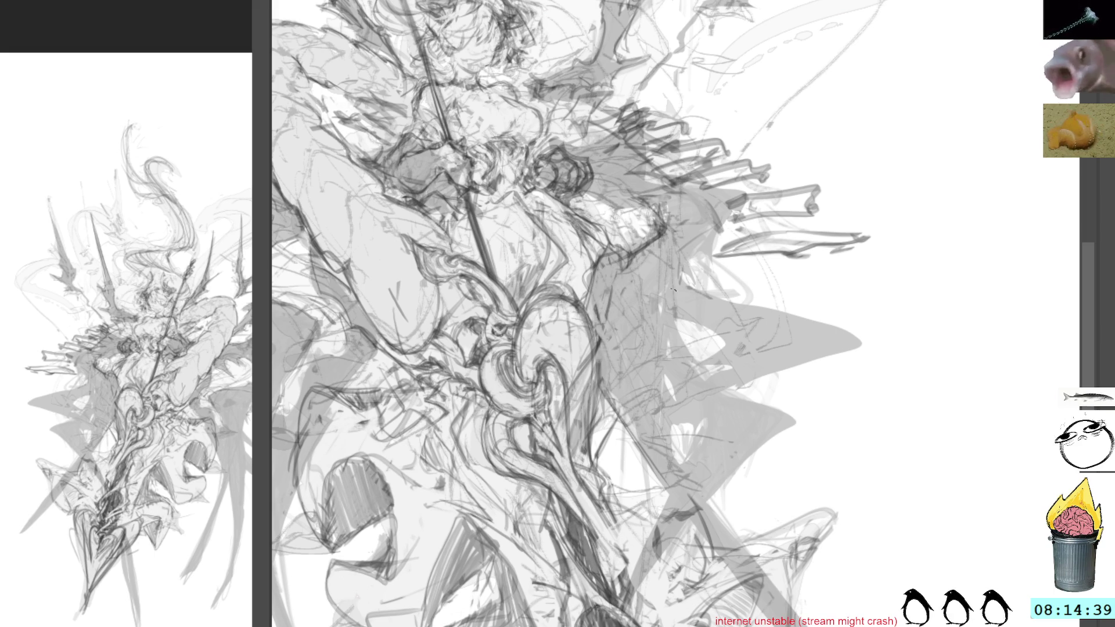
pyautogui.moveTo(769, 357); pyautogui.dragTo(673, 205)
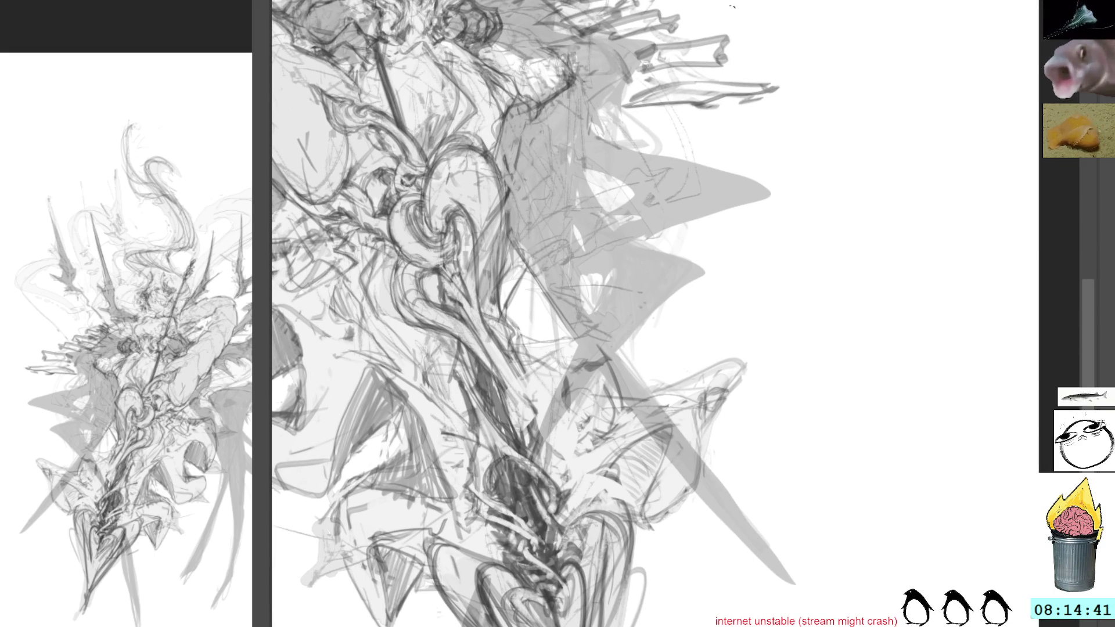
# Sketch loose pencil lines and small dark marks into the robes right of the hilt
pyautogui.moveTo(802, 253); pyautogui.dragTo(869, 280)
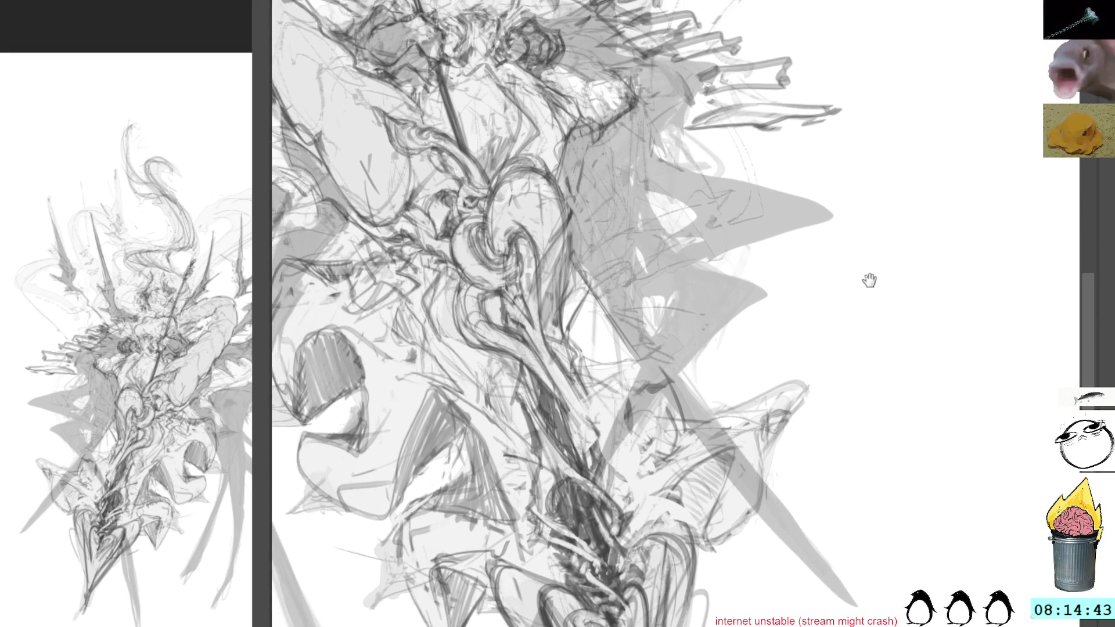
pyautogui.scroll(2, 870, 280)
pyautogui.scroll(2, 846, 312)
pyautogui.scroll(2, 839, 345)
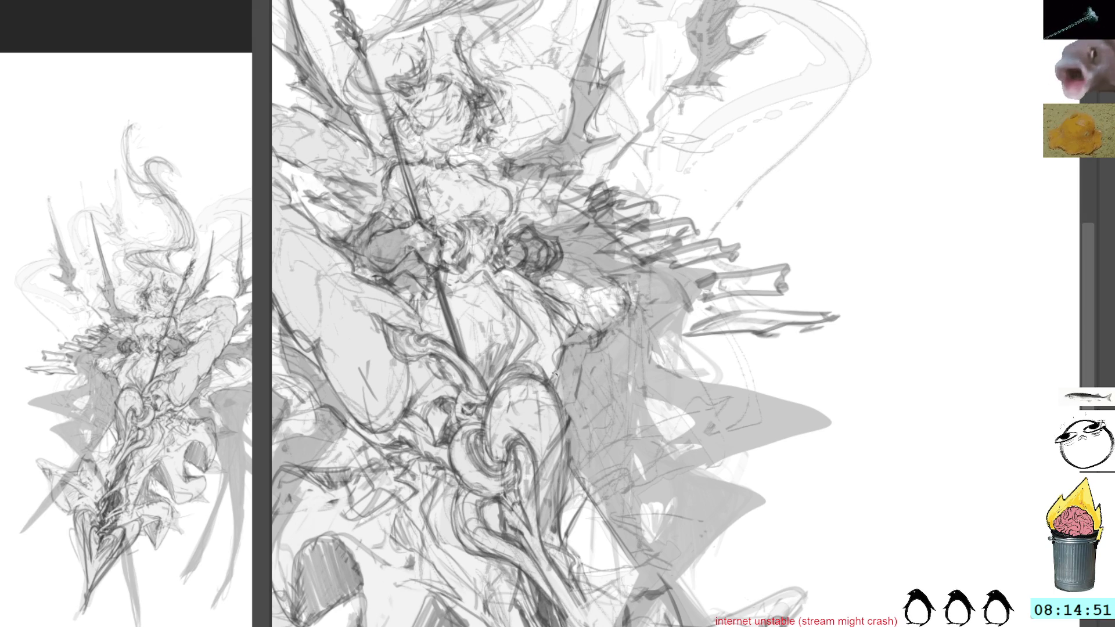
pyautogui.moveTo(584, 425); pyautogui.dragTo(636, 531)
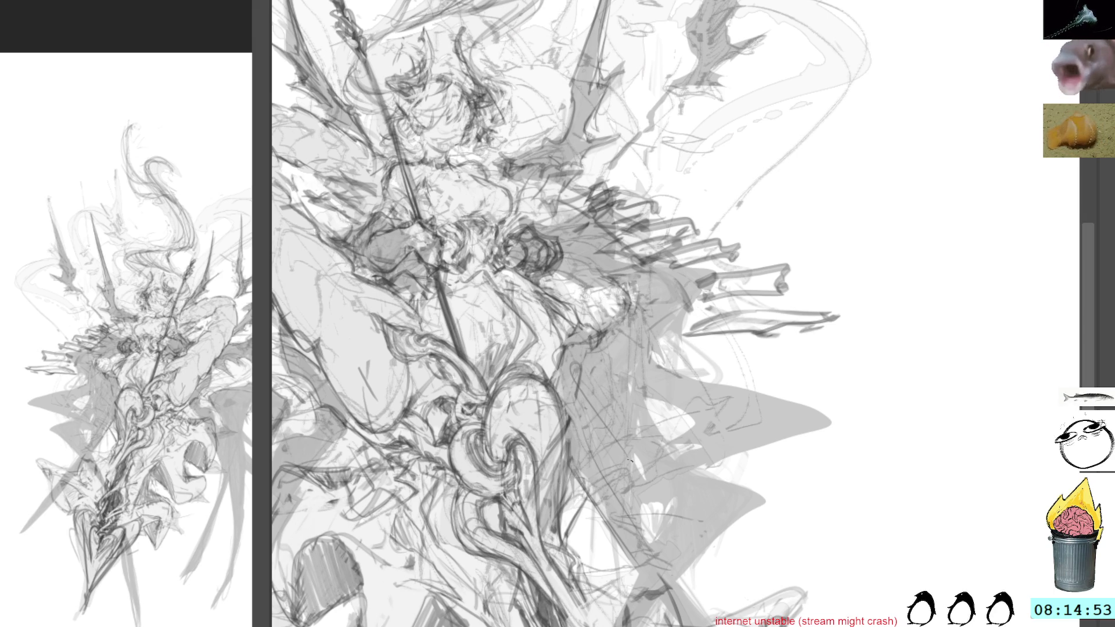
pyautogui.moveTo(628, 365); pyautogui.dragTo(575, 457)
pyautogui.moveTo(623, 355); pyautogui.dragTo(680, 350)
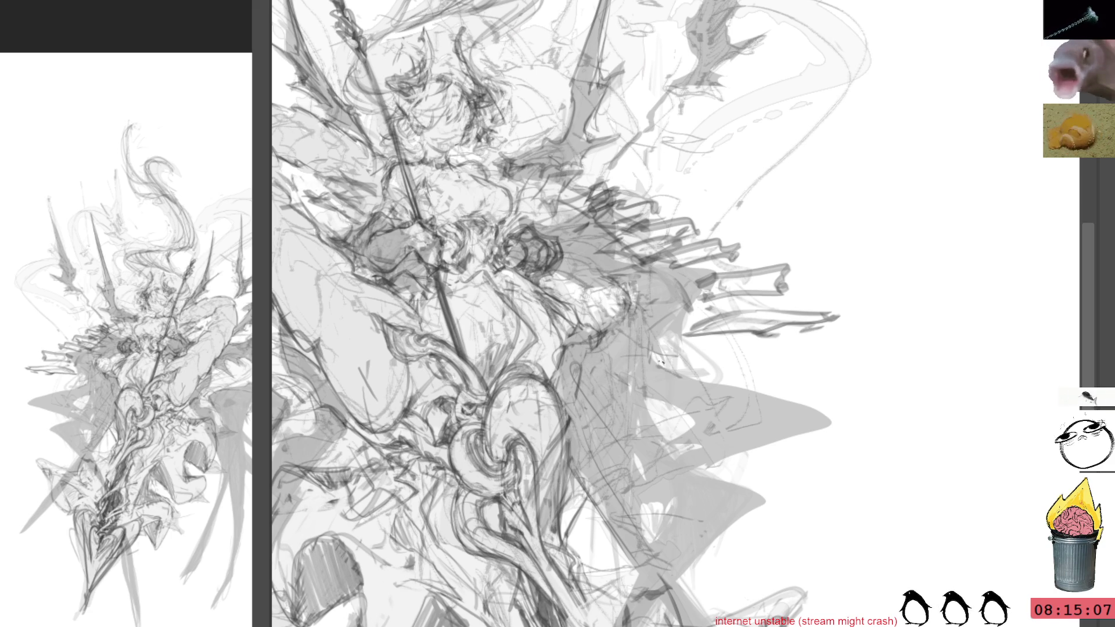
pyautogui.scroll(3, 649, 331)
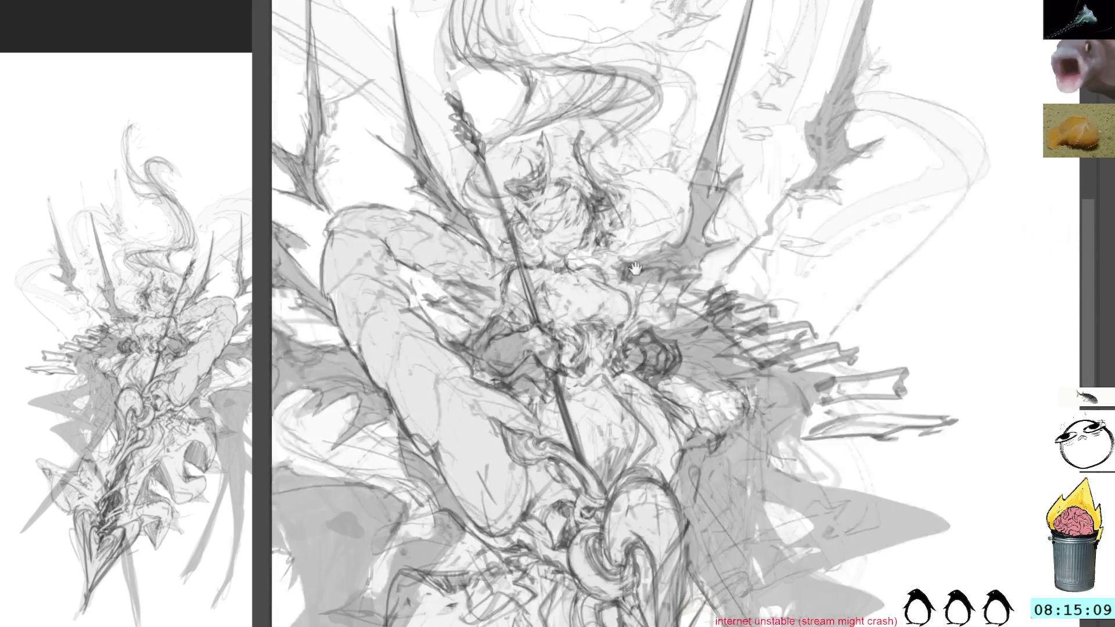
# Recenter the enlarged figure and briefly tilt the canvas before restoring it
pyautogui.moveTo(634, 269); pyautogui.dragTo(529, 200)
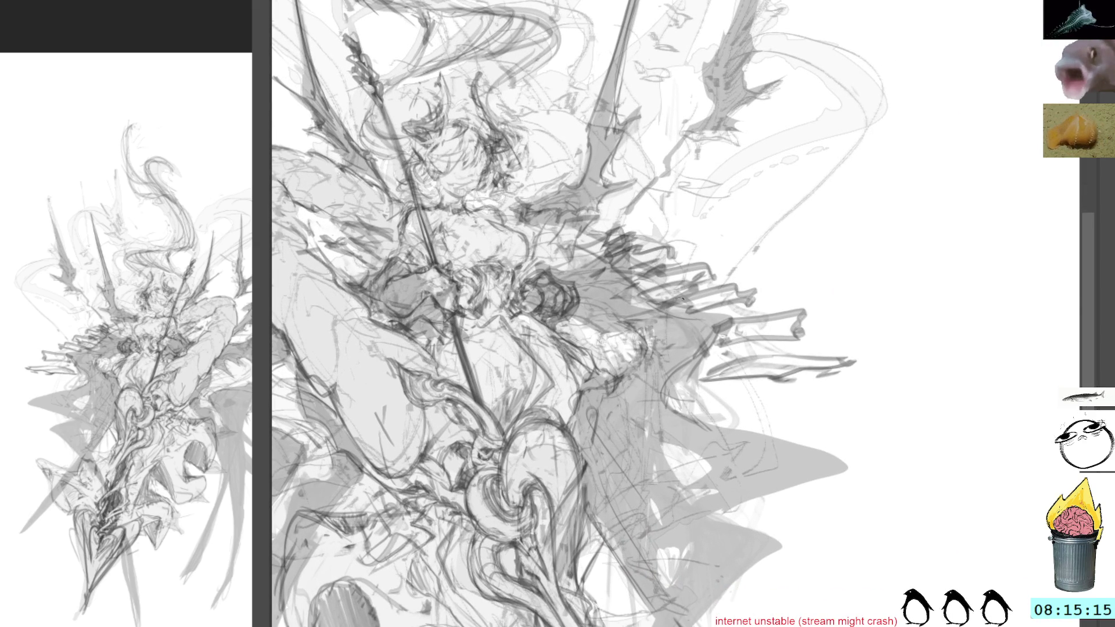
pyautogui.moveTo(682, 299); pyautogui.dragTo(674, 375)
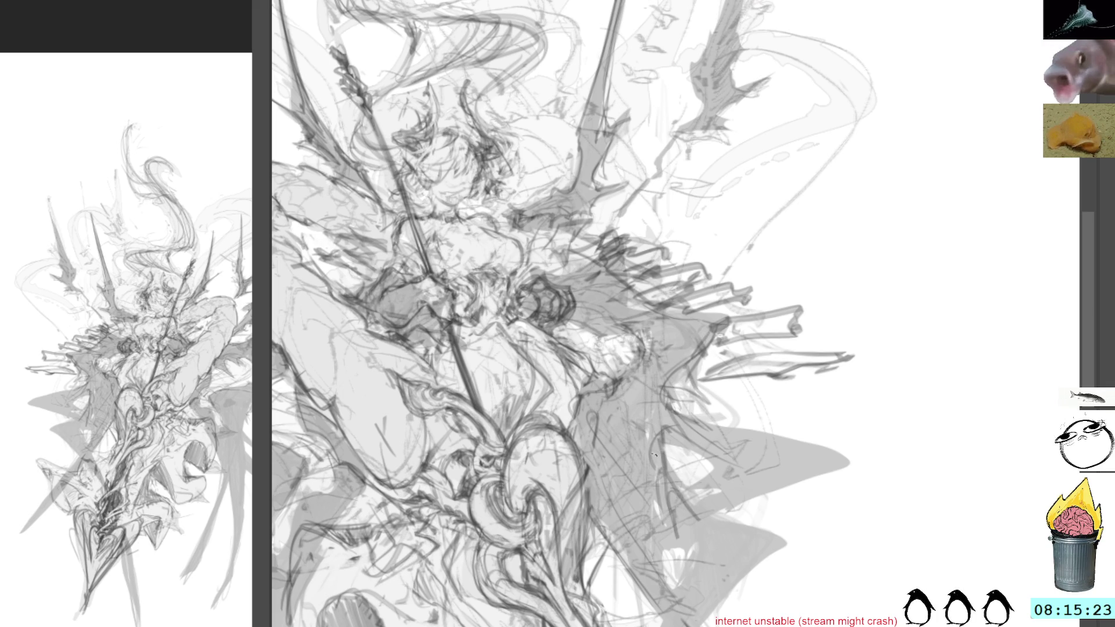
pyautogui.scroll(-3, 675, 461)
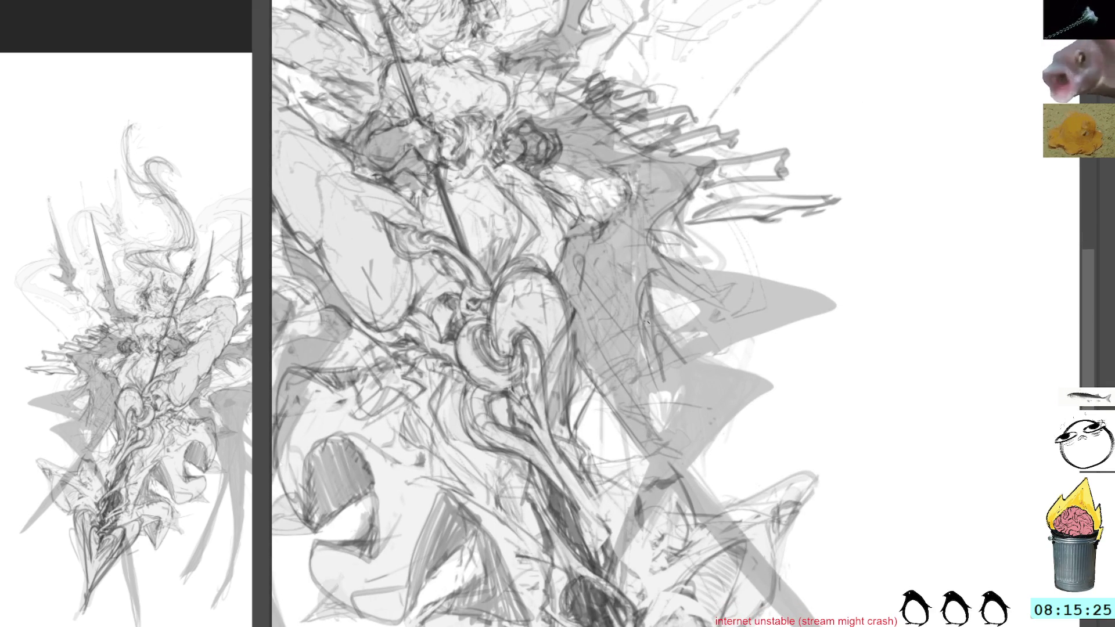
# Draw dark strokes and two long diagonal lines through the lower robes
pyautogui.moveTo(647, 292); pyautogui.dragTo(658, 435)
pyautogui.moveTo(645, 349); pyautogui.dragTo(717, 521)
pyautogui.moveTo(653, 392); pyautogui.dragTo(716, 507)
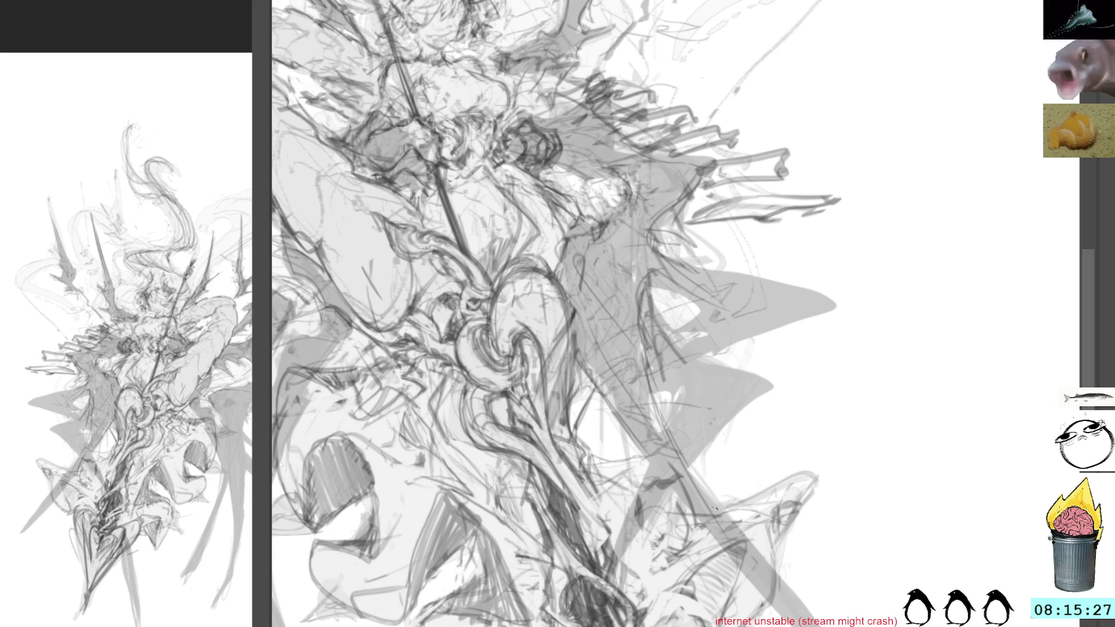
pyautogui.moveTo(819, 619); pyautogui.dragTo(692, 471)
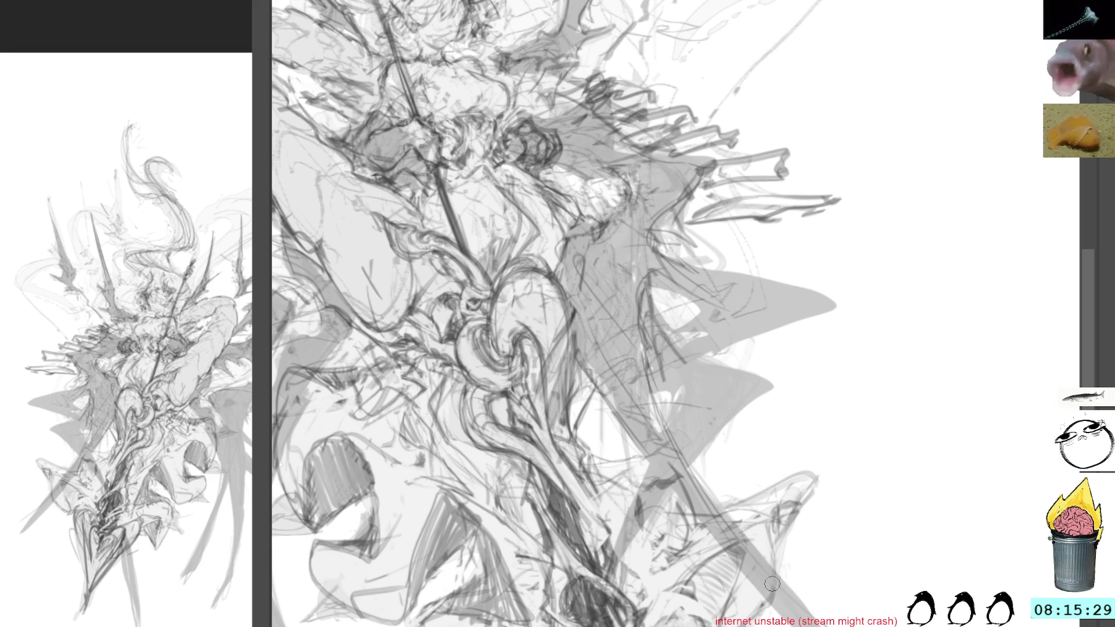
pyautogui.moveTo(701, 477); pyautogui.dragTo(819, 624)
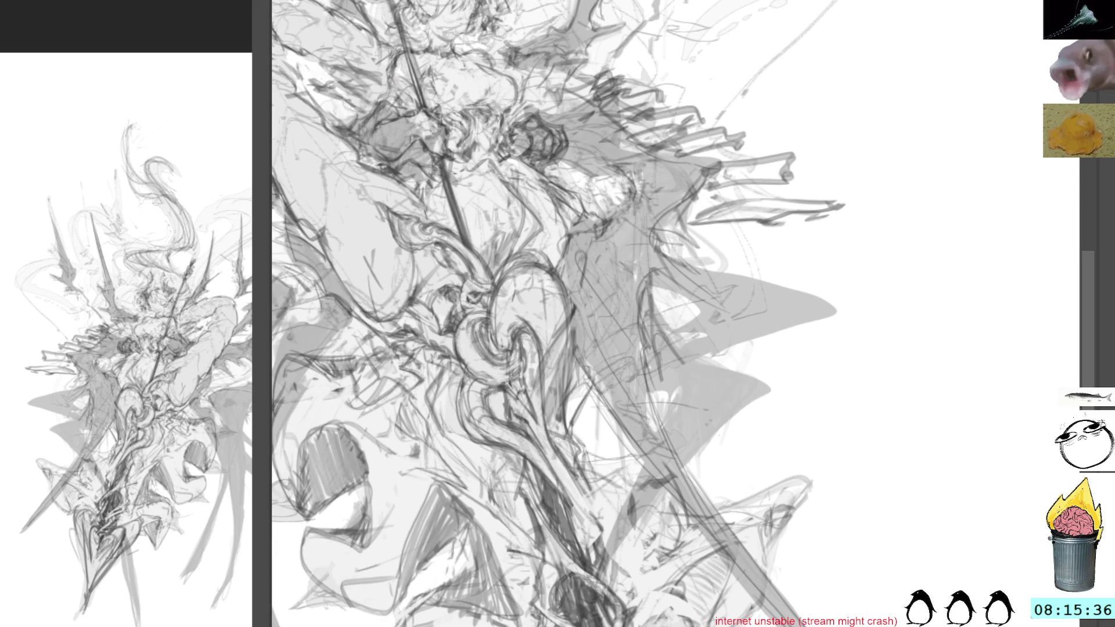
# Bring the upper body into view and tilt the canvas for a better angle
pyautogui.moveTo(730, 332)
pyautogui.mouseDown()
pyautogui.moveTo(875, 367)
pyautogui.moveTo(856, 235)
pyautogui.mouseUp()
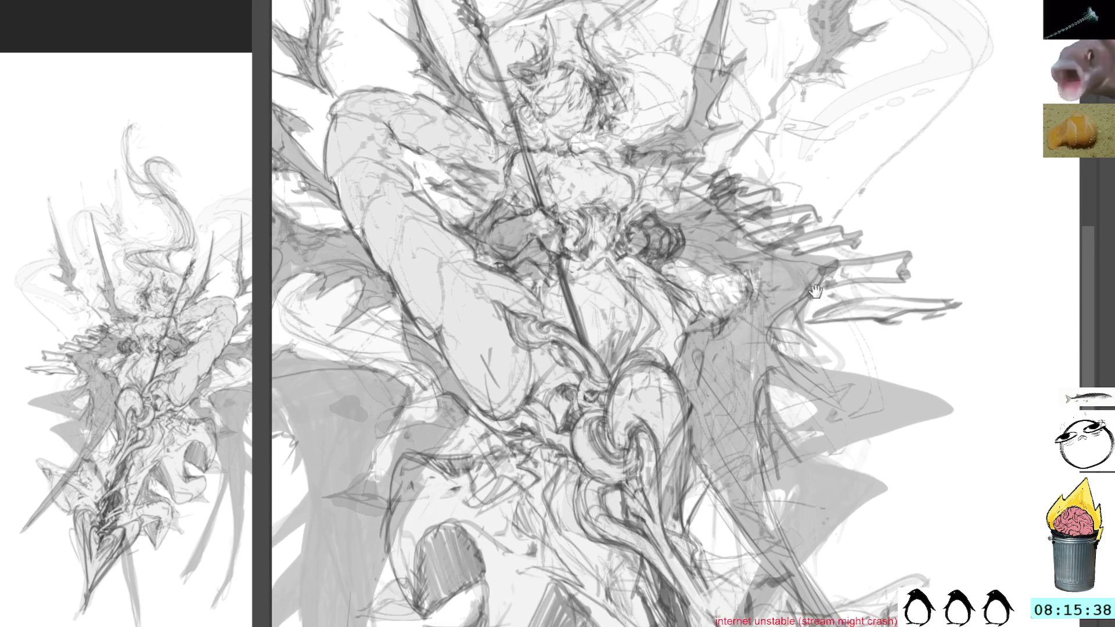
pyautogui.scroll(-5, 857, 236)
pyautogui.scroll(5, 860, 170)
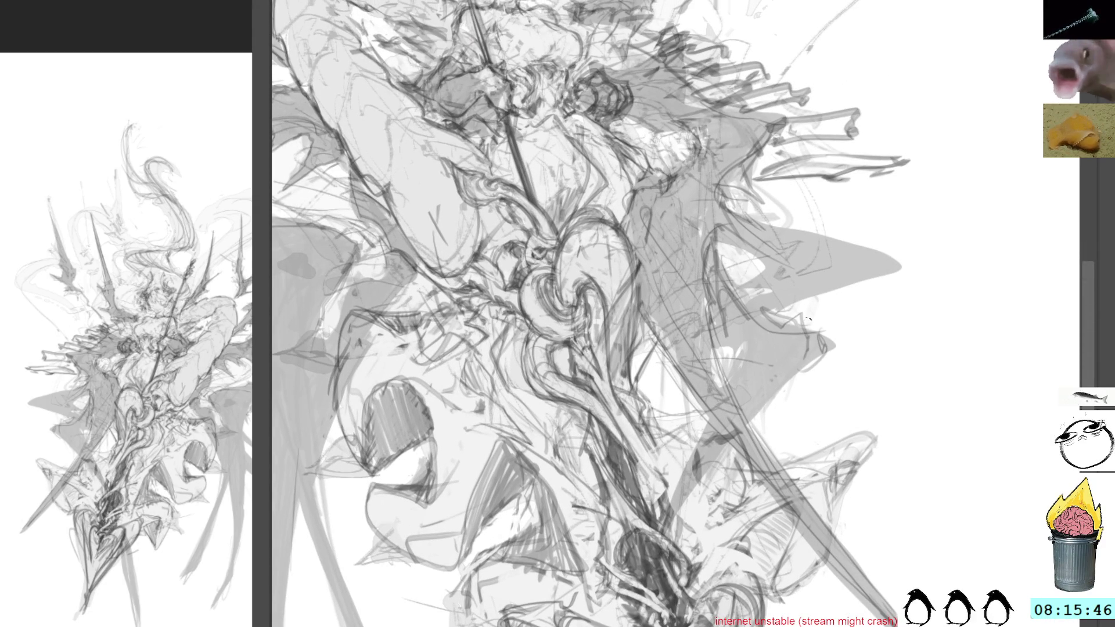
pyautogui.moveTo(876, 379); pyautogui.dragTo(883, 254)
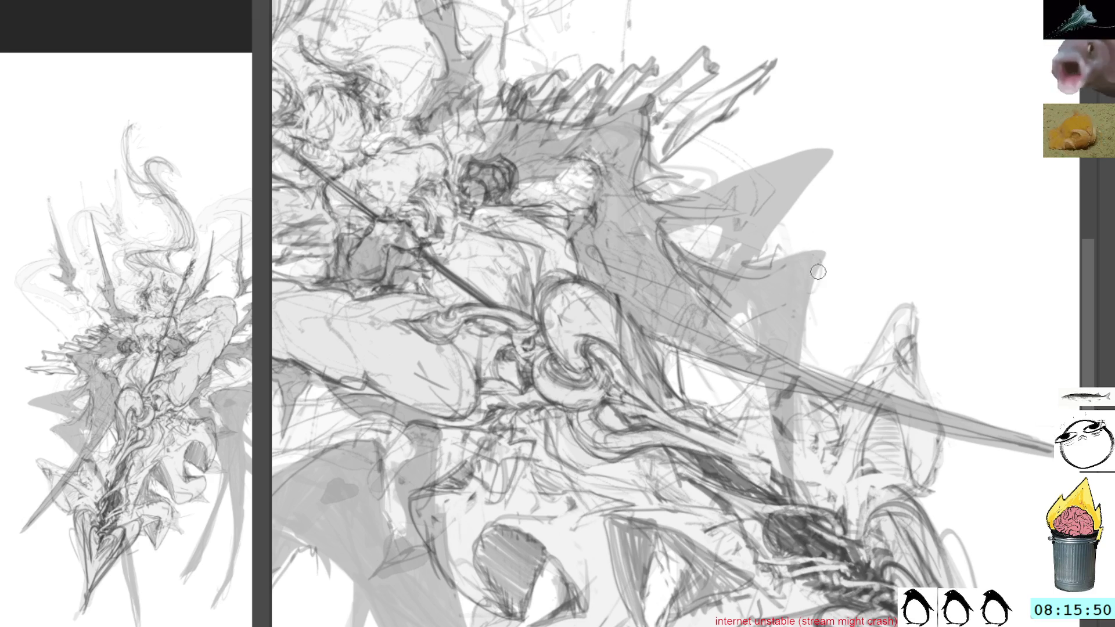
# Sketch thin dark lines near the long diagonal spike, extending them downward
pyautogui.moveTo(802, 244)
pyautogui.mouseDown()
pyautogui.moveTo(825, 284)
pyautogui.moveTo(818, 321)
pyautogui.mouseUp()
pyautogui.moveTo(817, 272); pyautogui.dragTo(806, 376)
pyautogui.moveTo(807, 331); pyautogui.dragTo(791, 479)
pyautogui.moveTo(773, 376)
pyautogui.mouseDown()
pyautogui.moveTo(795, 388)
pyautogui.moveTo(783, 425)
pyautogui.mouseUp()
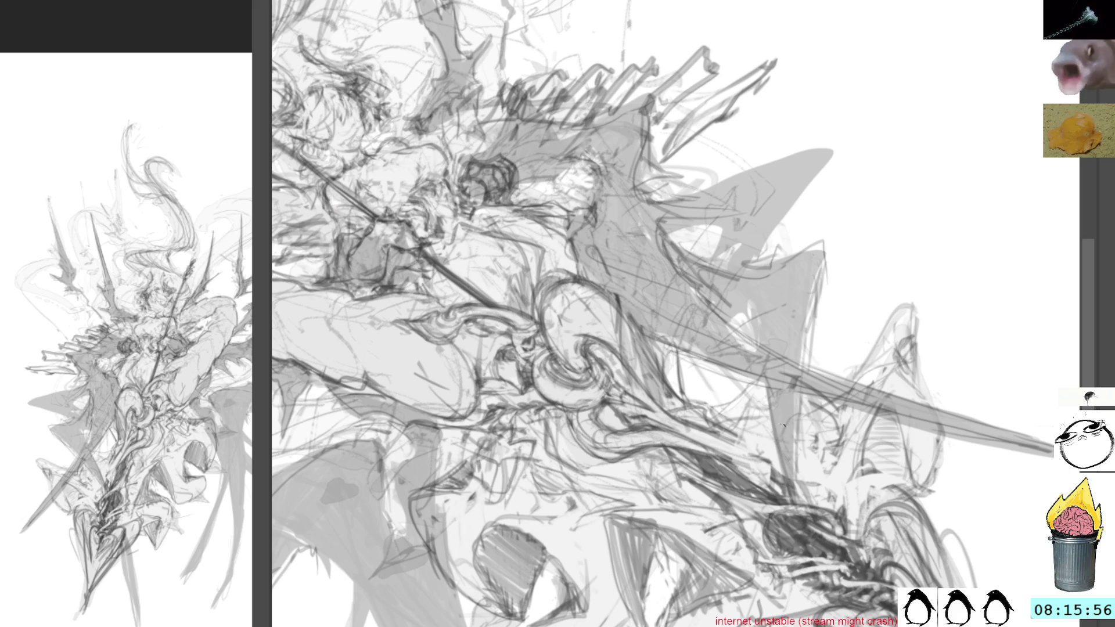
# Turn the drawing upright again and bring the figure's upper body back into view
pyautogui.moveTo(1008, 299); pyautogui.dragTo(968, 150)
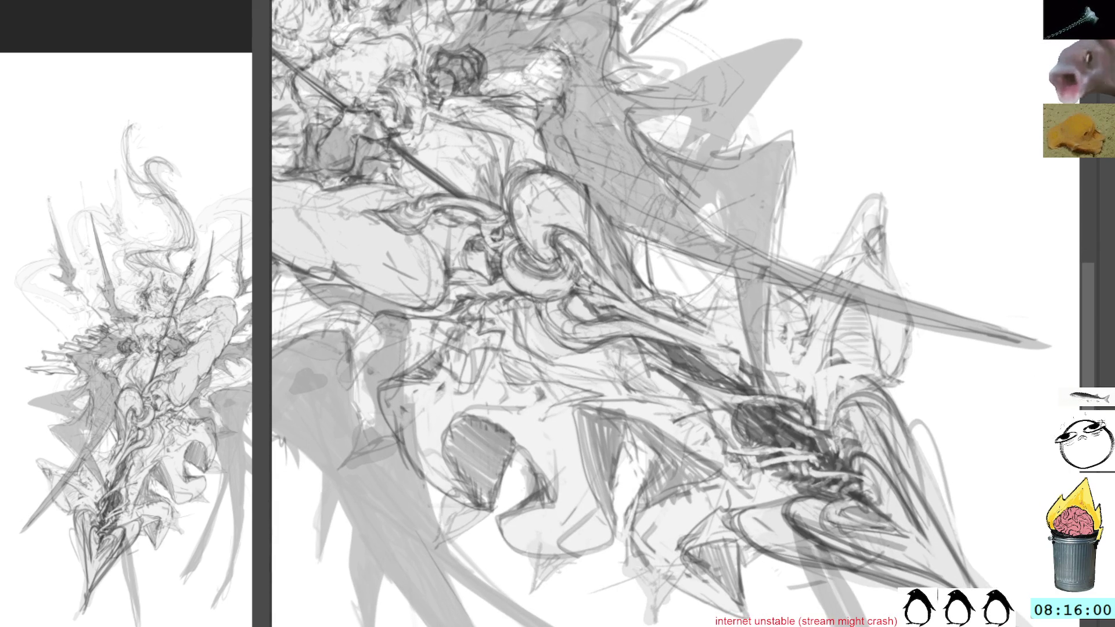
pyautogui.press('5')
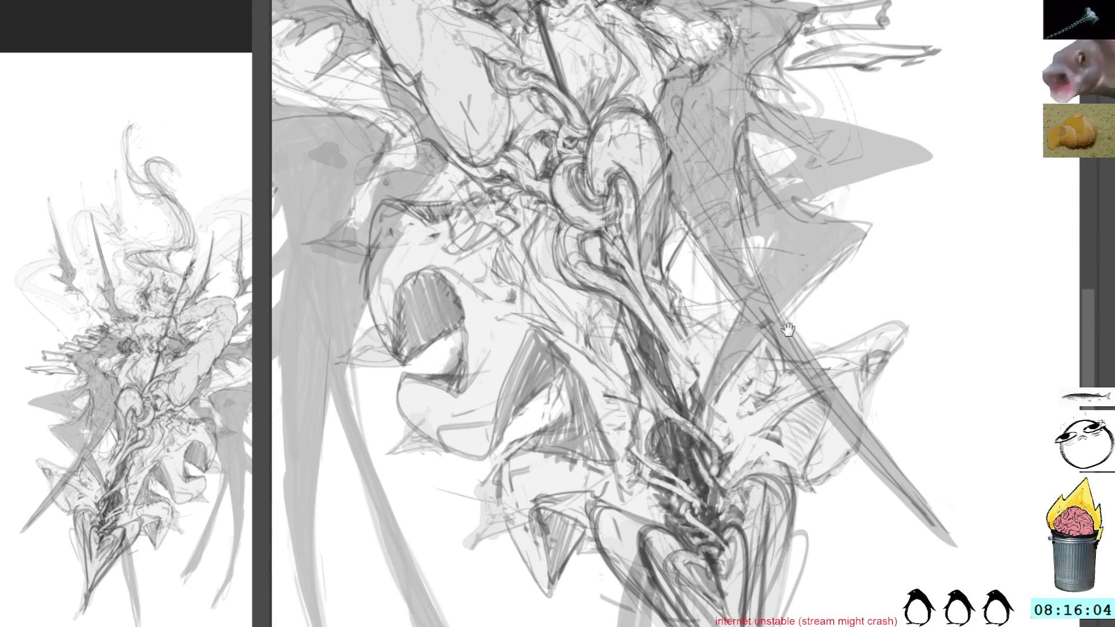
pyautogui.moveTo(724, 400); pyautogui.dragTo(723, 260)
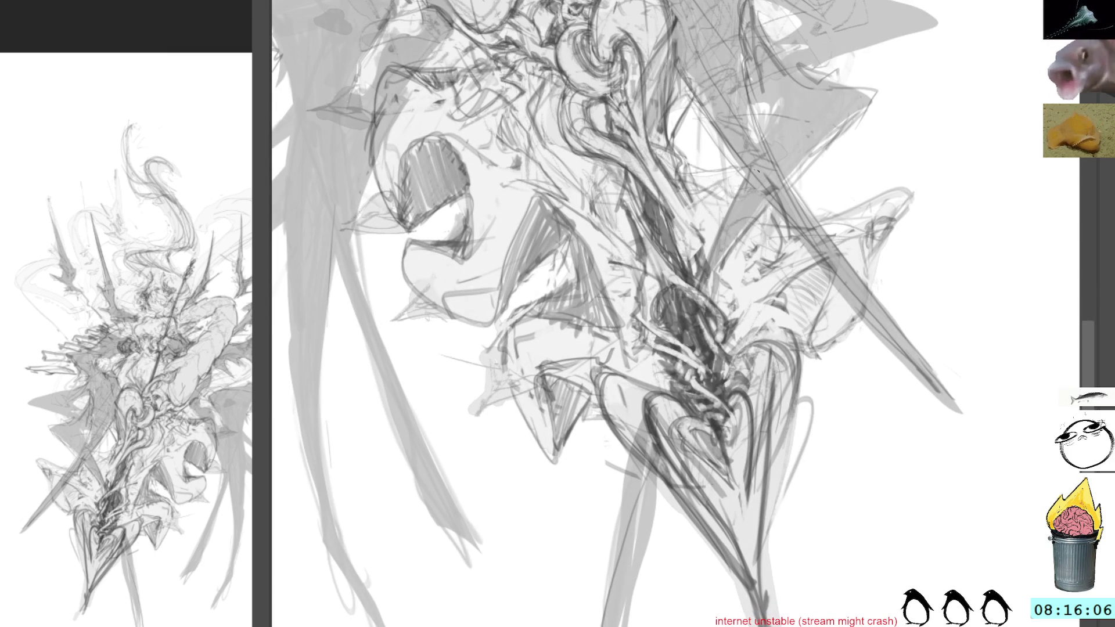
pyautogui.moveTo(695, 428); pyautogui.dragTo(701, 377)
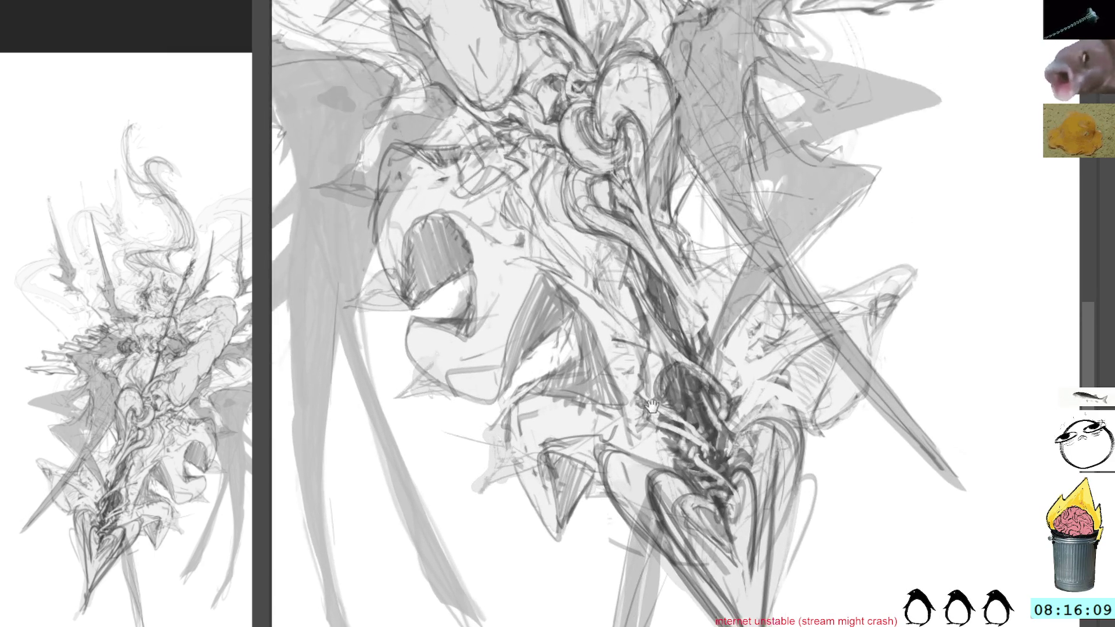
pyautogui.moveTo(640, 339); pyautogui.dragTo(667, 609)
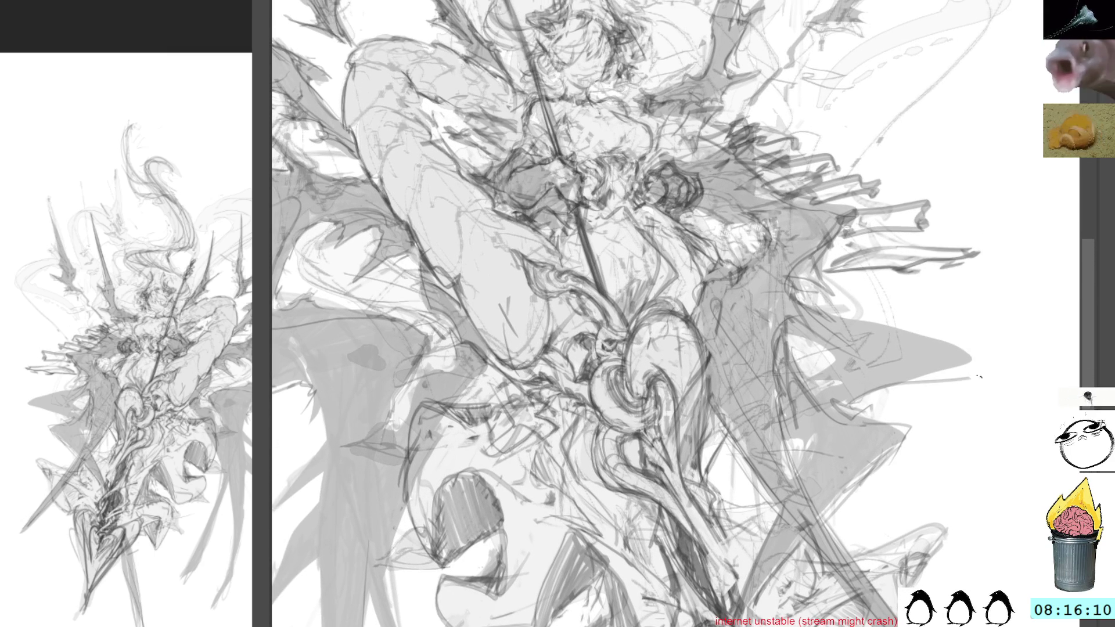
# Paint grey strokes along the shadow beside the legs and reshape its right edge into a sharper tip
pyautogui.moveTo(979, 377); pyautogui.dragTo(806, 301)
pyautogui.moveTo(913, 365); pyautogui.dragTo(856, 391)
pyautogui.moveTo(826, 323); pyautogui.dragTo(815, 361)
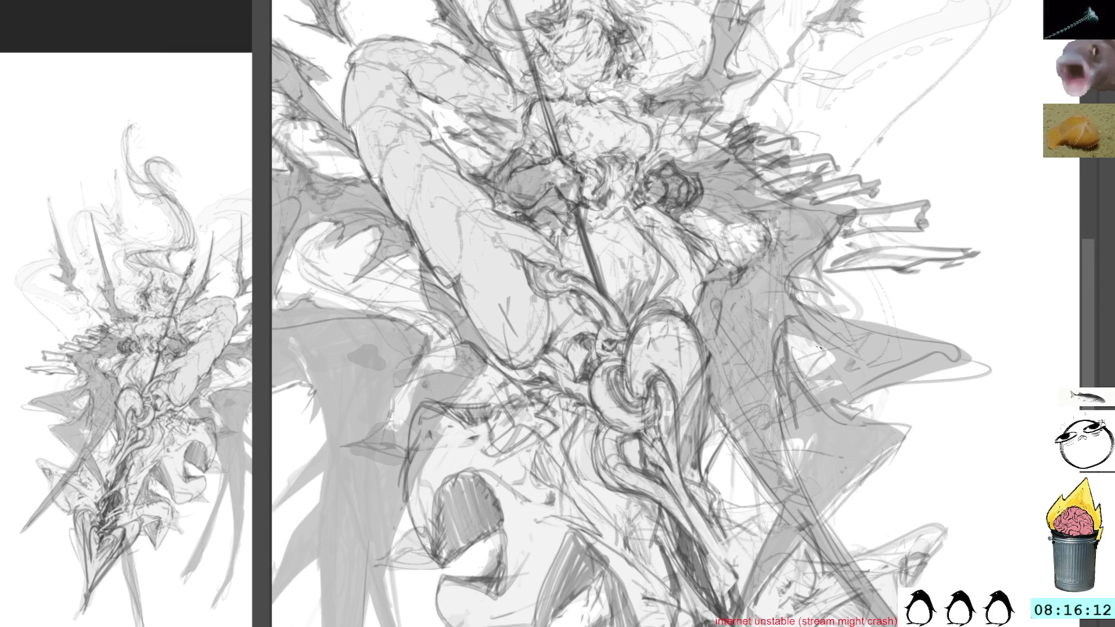
pyautogui.moveTo(945, 353)
pyautogui.mouseDown()
pyautogui.moveTo(859, 440)
pyautogui.moveTo(856, 423)
pyautogui.moveTo(884, 438)
pyautogui.mouseUp()
pyautogui.moveTo(893, 375); pyautogui.dragTo(850, 432)
pyautogui.moveTo(993, 375)
pyautogui.mouseDown()
pyautogui.moveTo(954, 353)
pyautogui.moveTo(897, 366)
pyautogui.mouseUp()
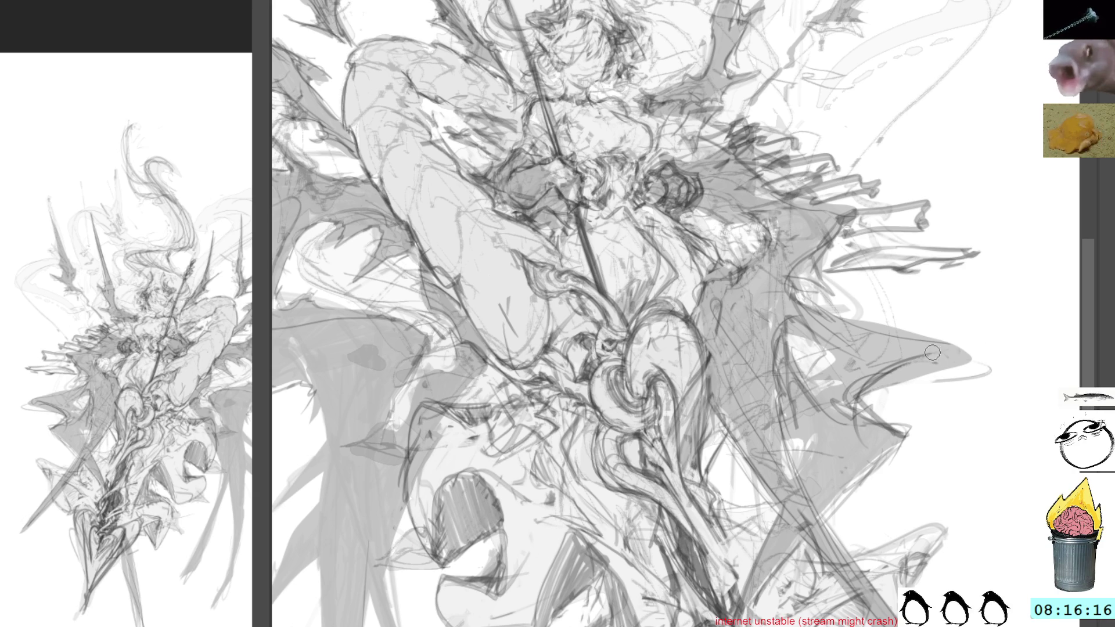
pyautogui.moveTo(948, 326); pyautogui.dragTo(922, 342)
pyautogui.moveTo(991, 353); pyautogui.dragTo(918, 378)
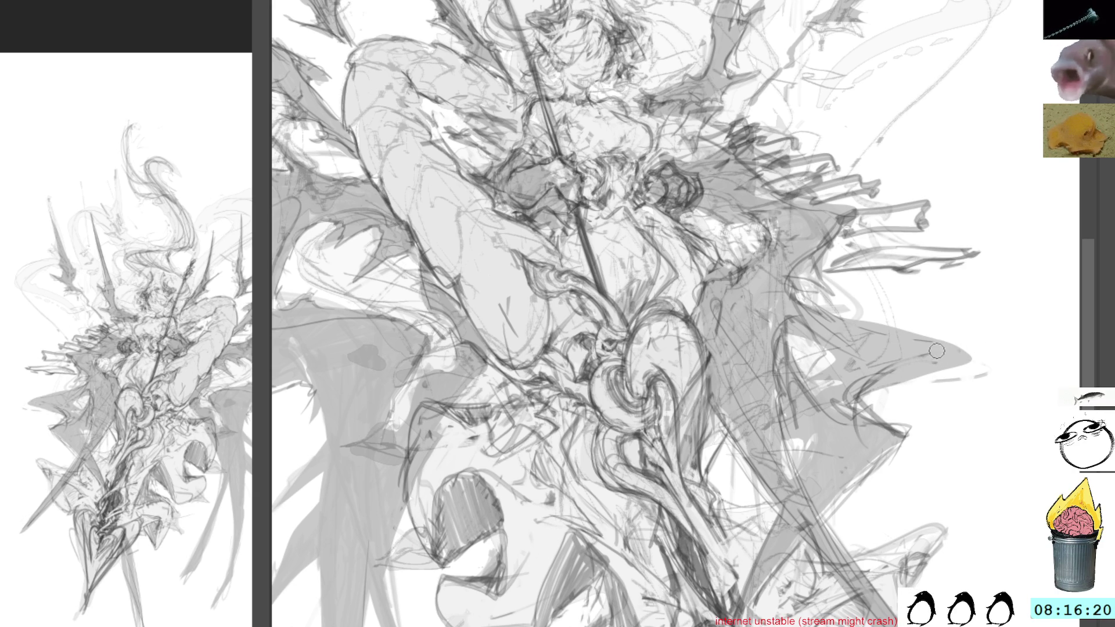
# Darken the shadow's pointed tip and deepen the grey shading lower in the shape
pyautogui.moveTo(941, 341)
pyautogui.mouseDown()
pyautogui.moveTo(959, 359)
pyautogui.moveTo(867, 384)
pyautogui.mouseUp()
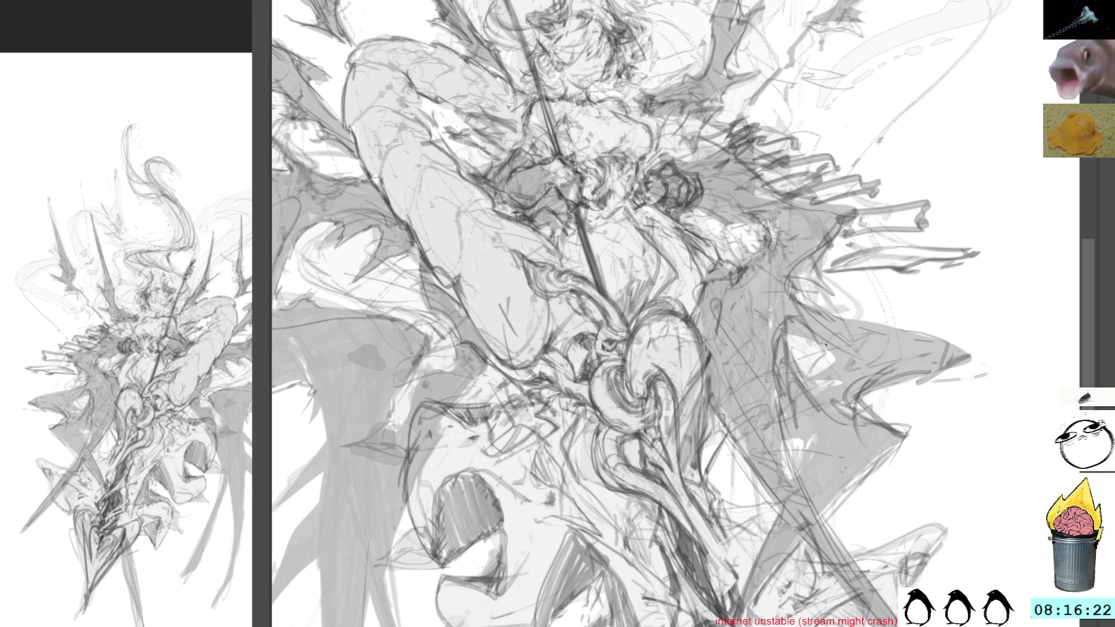
pyautogui.moveTo(850, 336); pyautogui.dragTo(818, 375)
pyautogui.moveTo(902, 364)
pyautogui.mouseDown()
pyautogui.moveTo(858, 414)
pyautogui.moveTo(862, 484)
pyautogui.mouseUp()
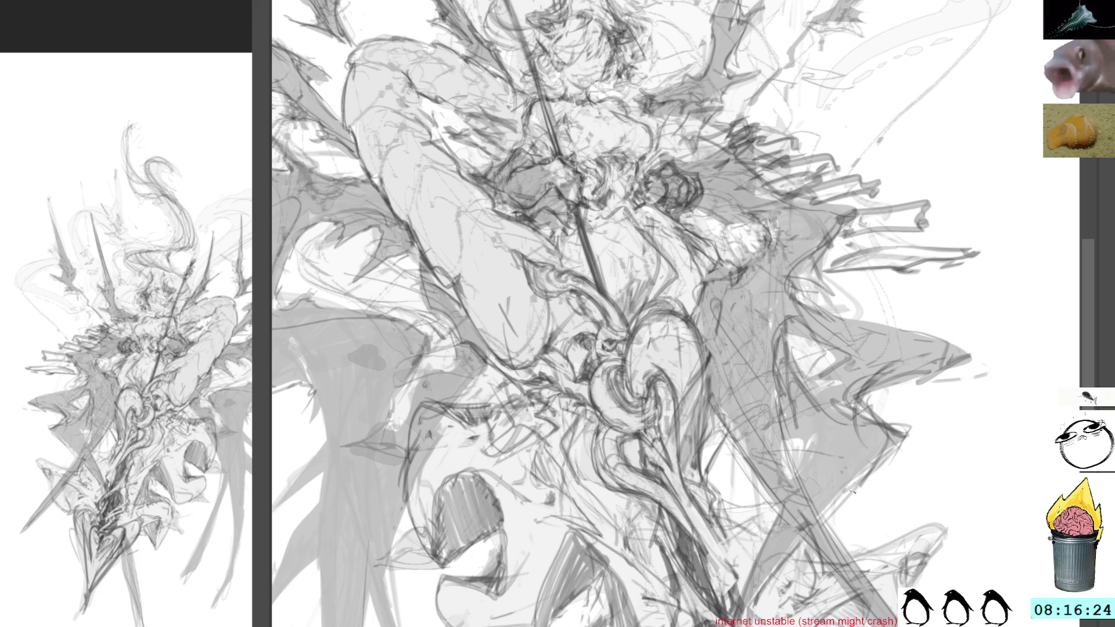
pyautogui.moveTo(876, 440); pyautogui.dragTo(828, 518)
pyautogui.moveTo(795, 380); pyautogui.dragTo(793, 450)
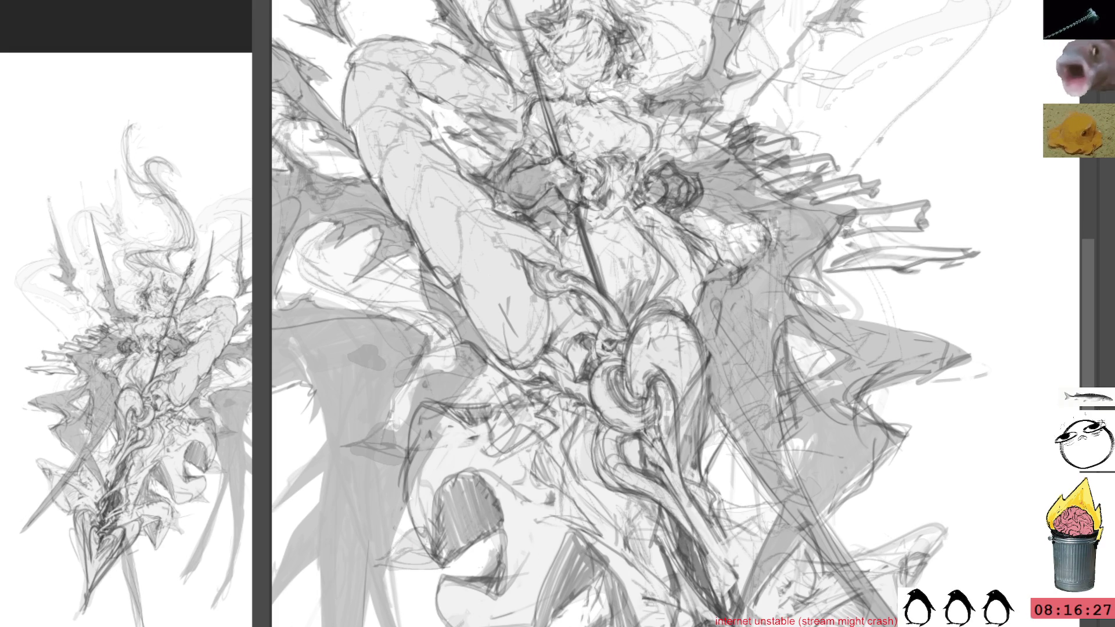
pyautogui.scroll(5, 957, 216)
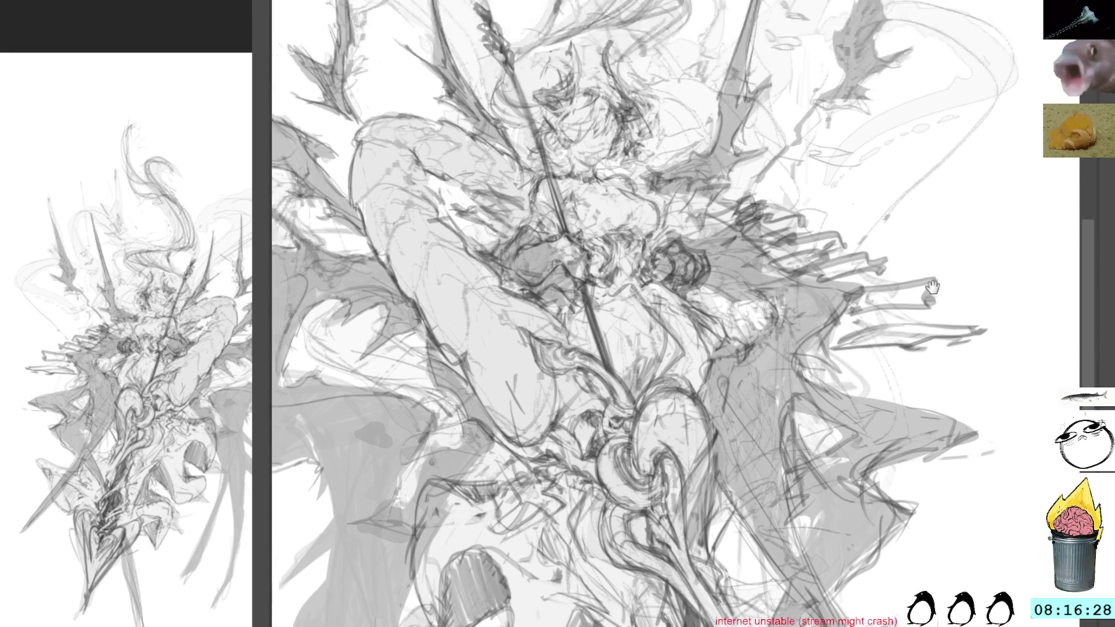
pyautogui.scroll(3, 958, 216)
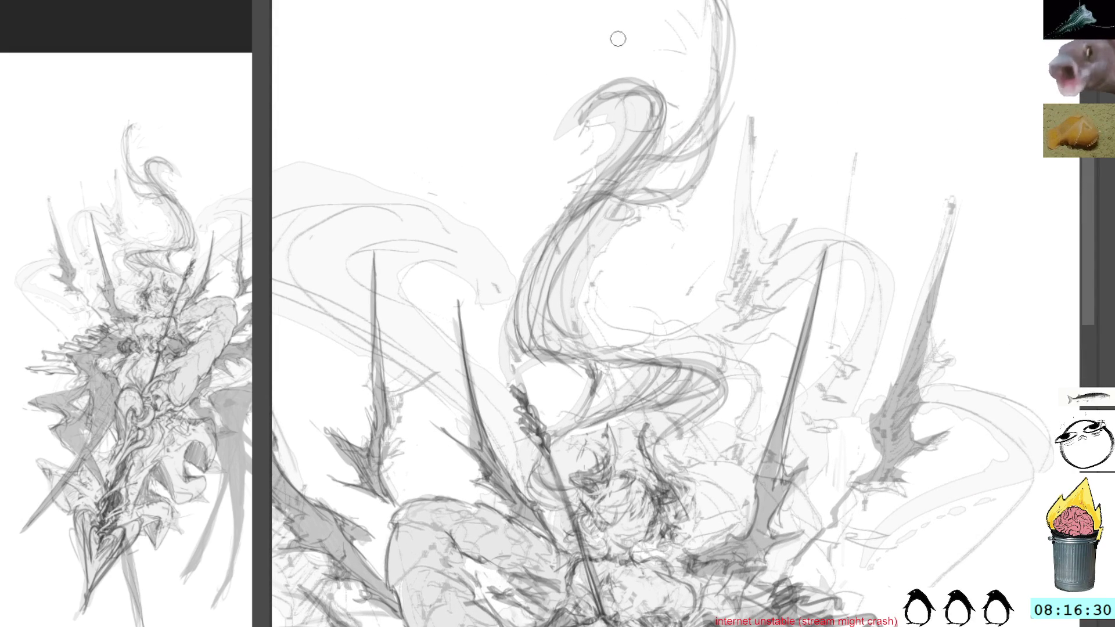
# Erase the dark strokes atop the central swirl and sketch a new top curl
pyautogui.moveTo(572, 130); pyautogui.dragTo(649, 149)
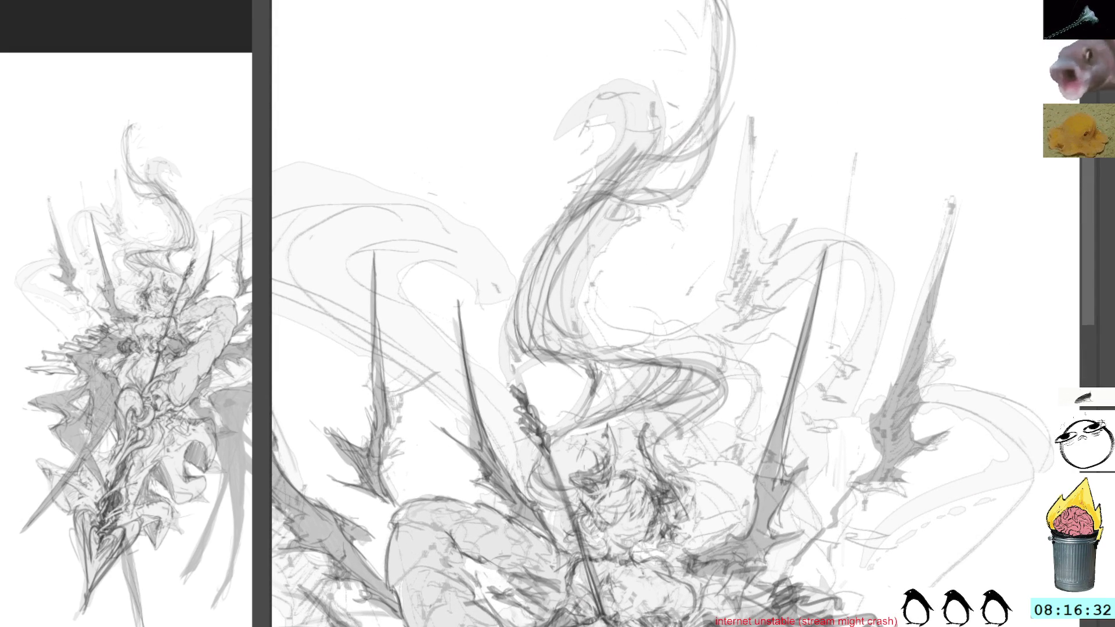
pyautogui.moveTo(736, 74)
pyautogui.mouseDown()
pyautogui.moveTo(723, 26)
pyautogui.moveTo(721, 87)
pyautogui.moveTo(698, 126)
pyautogui.mouseUp()
pyautogui.moveTo(586, 140)
pyautogui.mouseDown()
pyautogui.moveTo(636, 91)
pyautogui.moveTo(653, 135)
pyautogui.mouseUp()
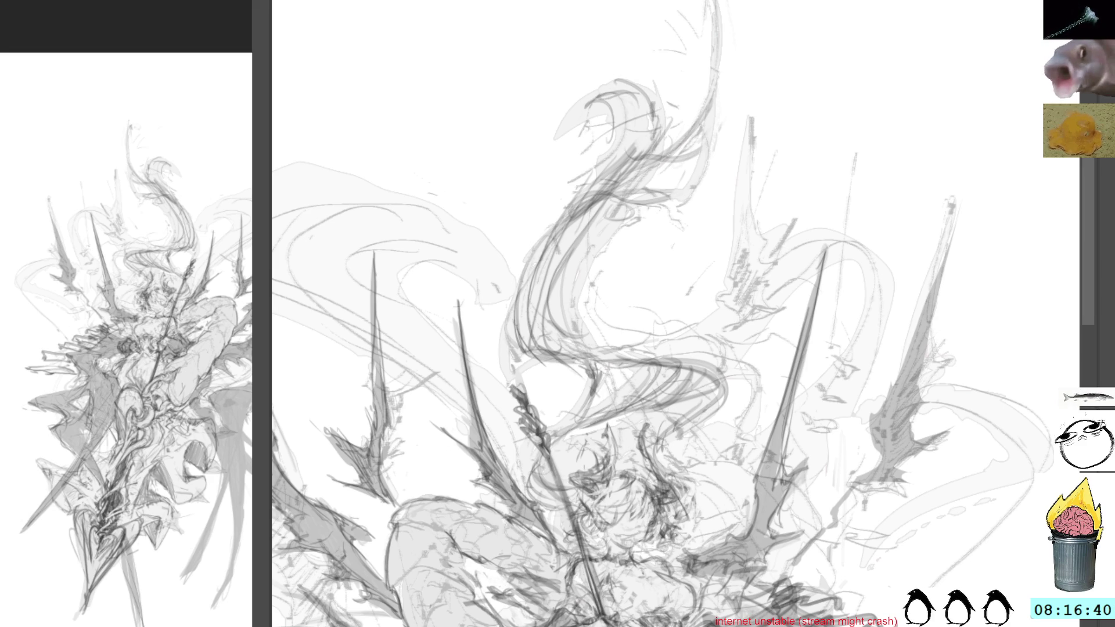
pyautogui.moveTo(727, 555); pyautogui.dragTo(713, 124)
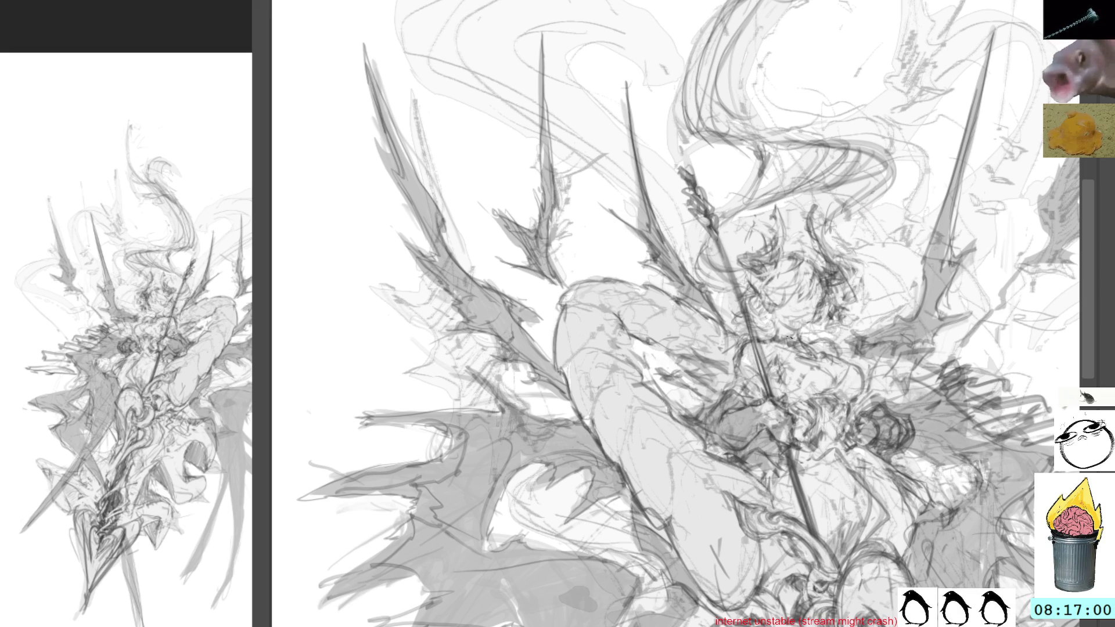
# Add a small dark stroke near the face and toggle the rough sketch to compare
pyautogui.moveTo(772, 344)
pyautogui.mouseDown()
pyautogui.moveTo(807, 352)
pyautogui.moveTo(790, 300)
pyautogui.mouseUp()
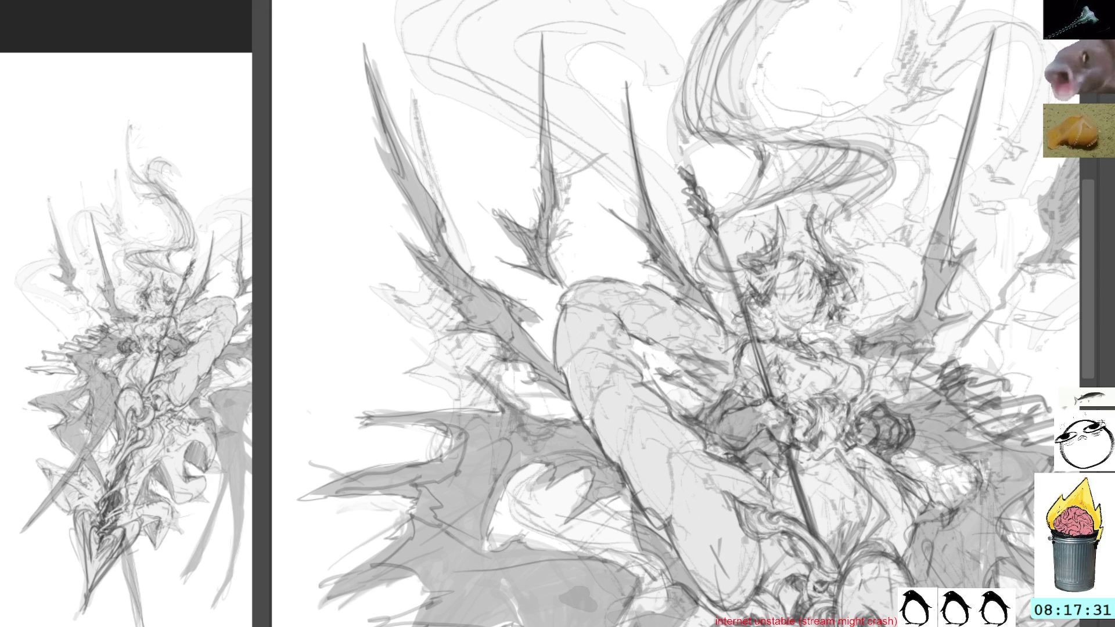
pyautogui.hotkey('ctrl', 'z')
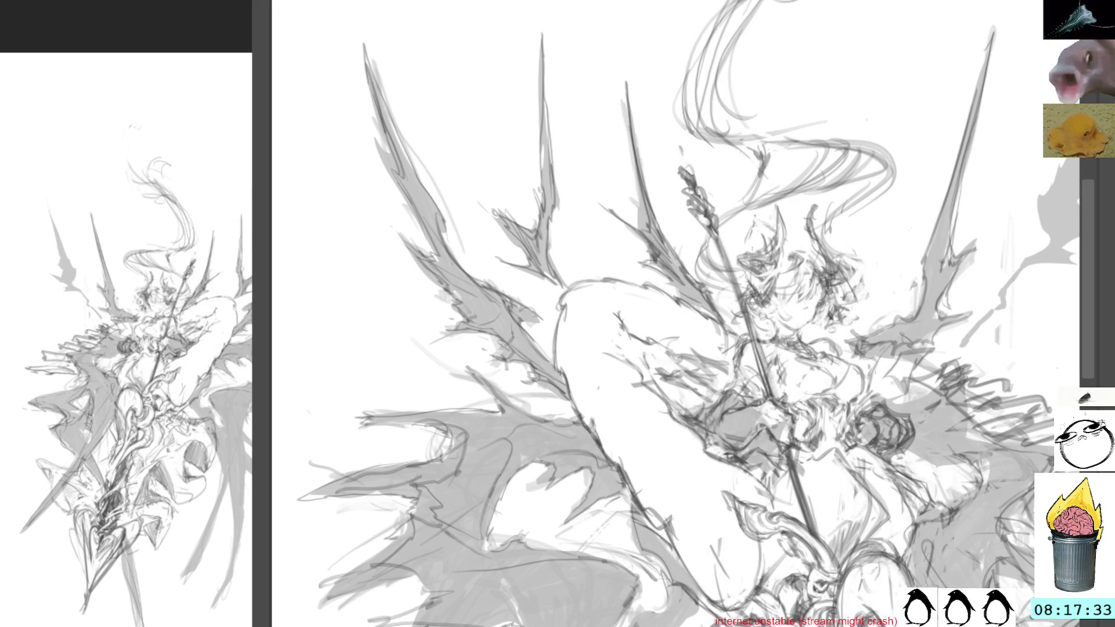
pyautogui.hotkey('ctrl', 'shift', 'z')
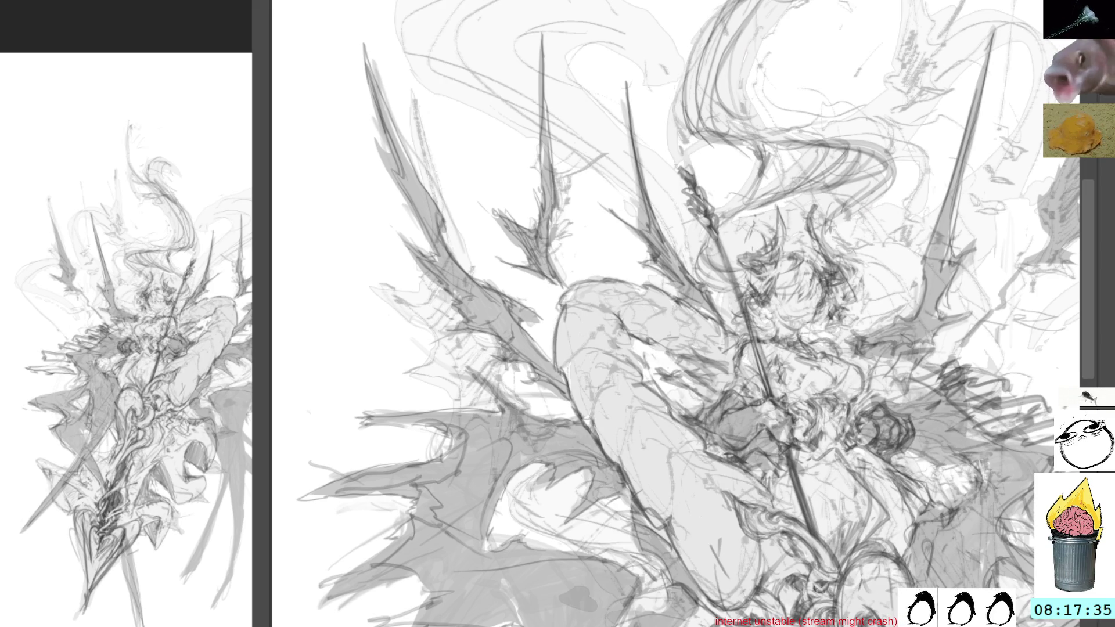
pyautogui.hotkey('ctrl', 'z')
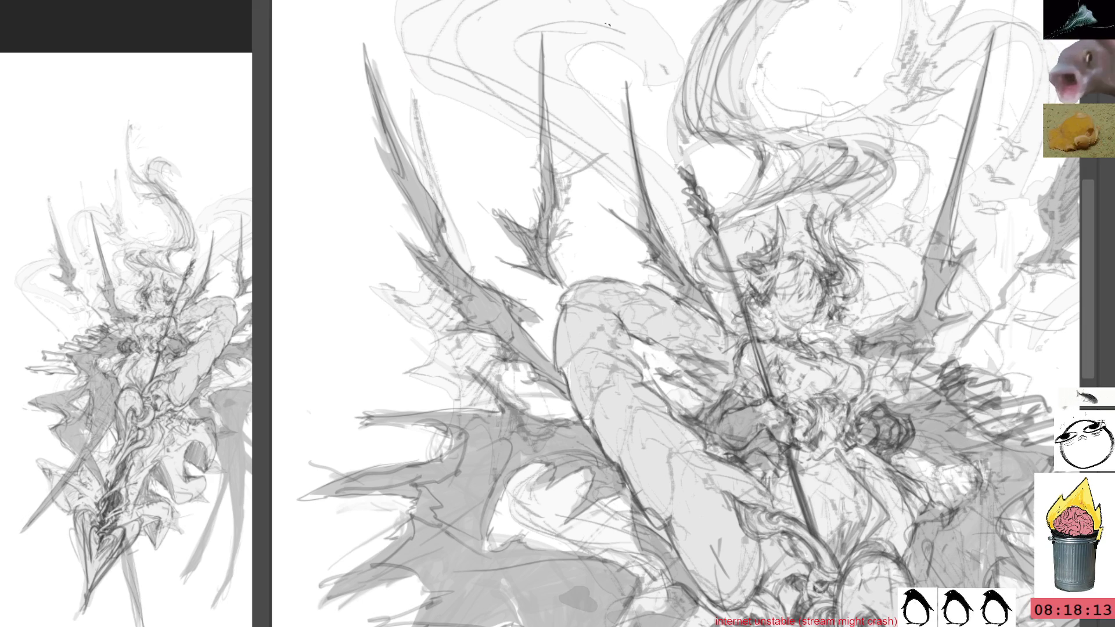
# Briefly hide the grey fill, lighten the leg shading and undo it
pyautogui.press('Delete')
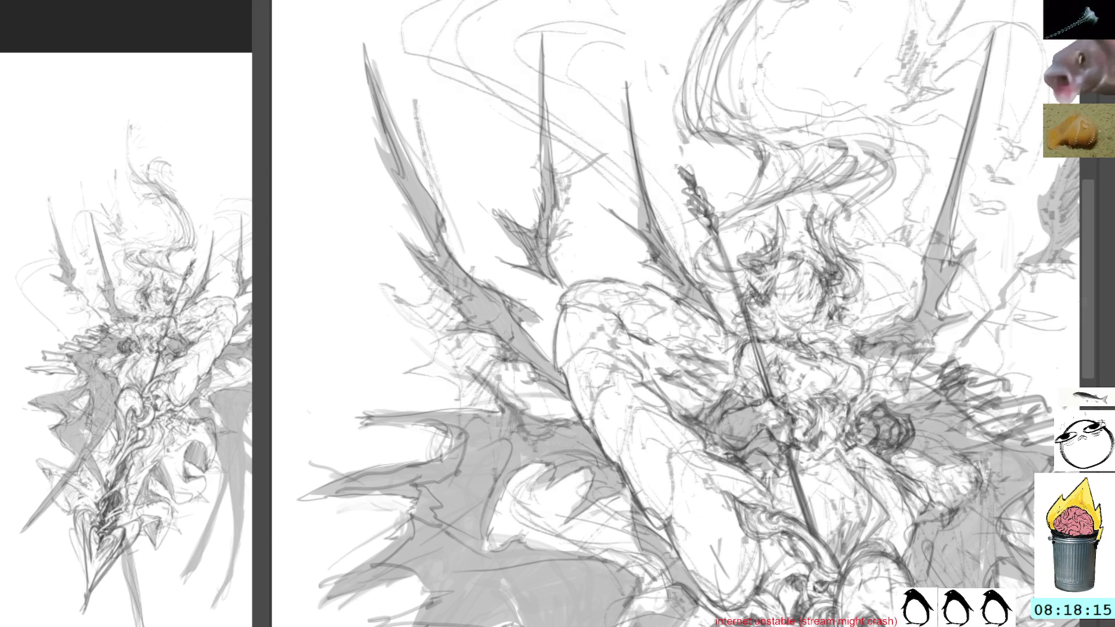
pyautogui.hotkey('ctrl', 'z')
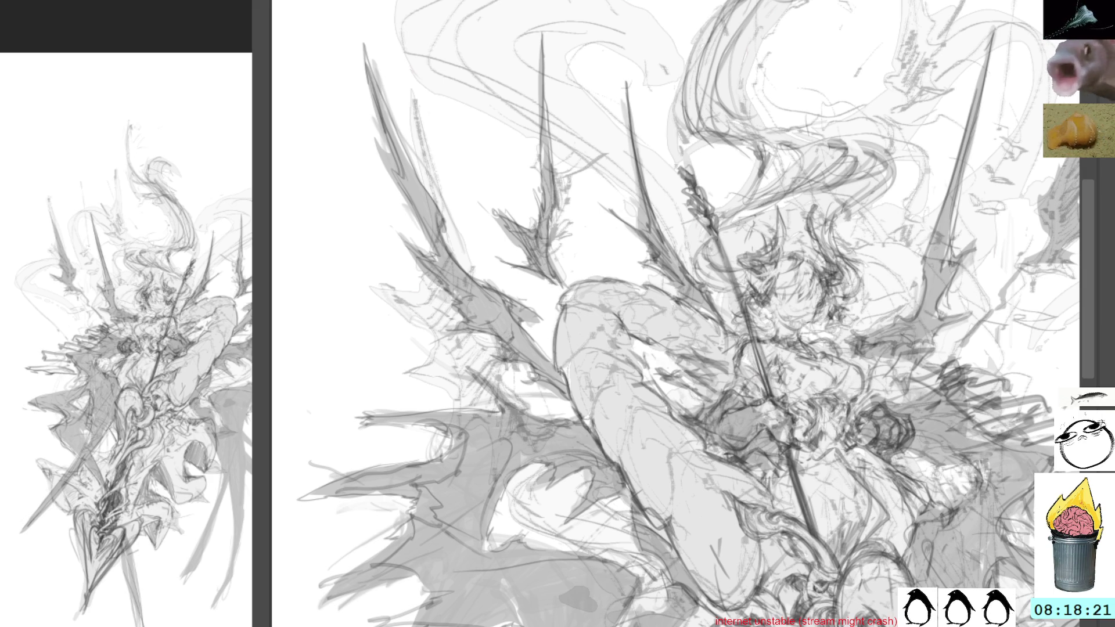
pyautogui.moveTo(645, 427); pyautogui.dragTo(724, 575)
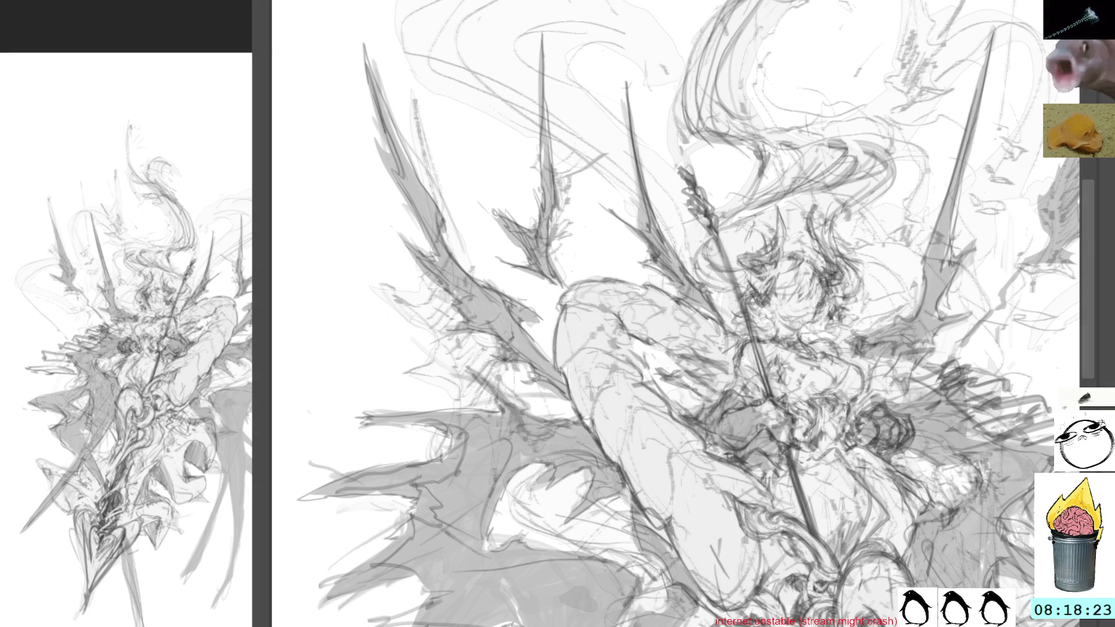
pyautogui.hotkey('ctrl', 'z')
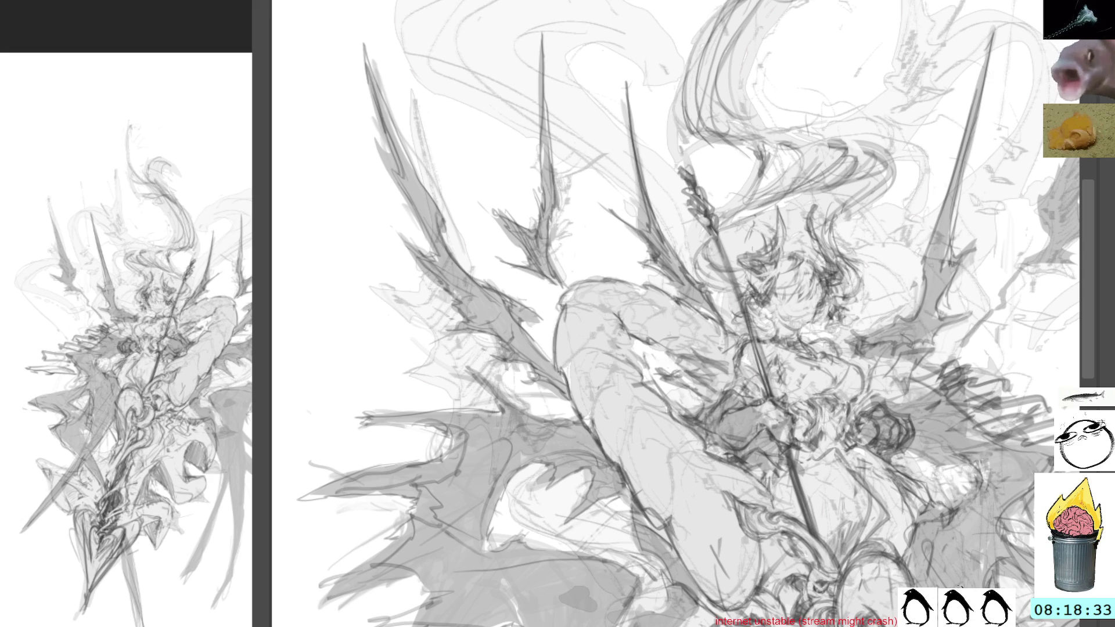
pyautogui.scroll(-3, 662, 314)
pyautogui.scroll(-3, 663, 315)
pyautogui.scroll(-3, 662, 315)
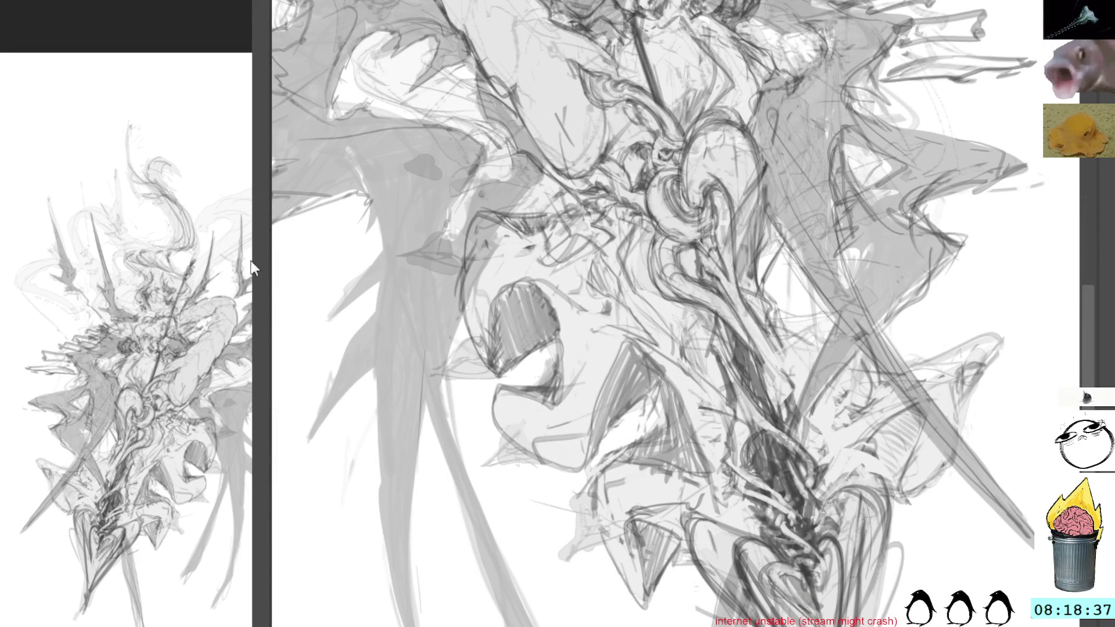
# Adjust the overview to look across different parts of the figure
pyautogui.moveTo(278, 280); pyautogui.dragTo(503, 291)
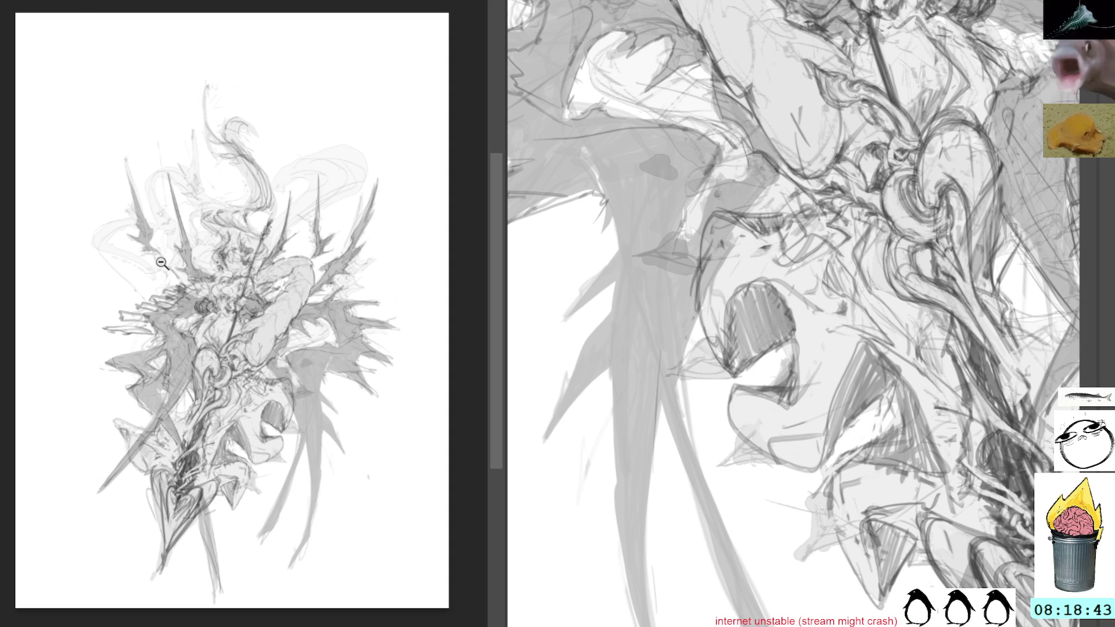
pyautogui.scroll(1, 226, 298)
pyautogui.scroll(1, 115, 262)
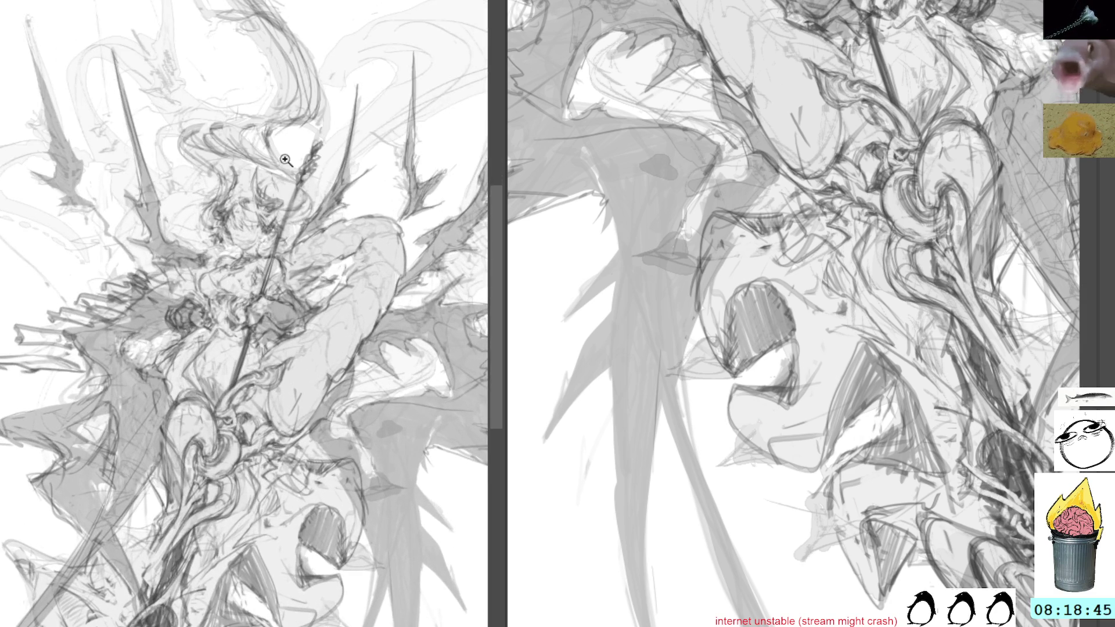
pyautogui.moveTo(378, 395); pyautogui.dragTo(386, 292)
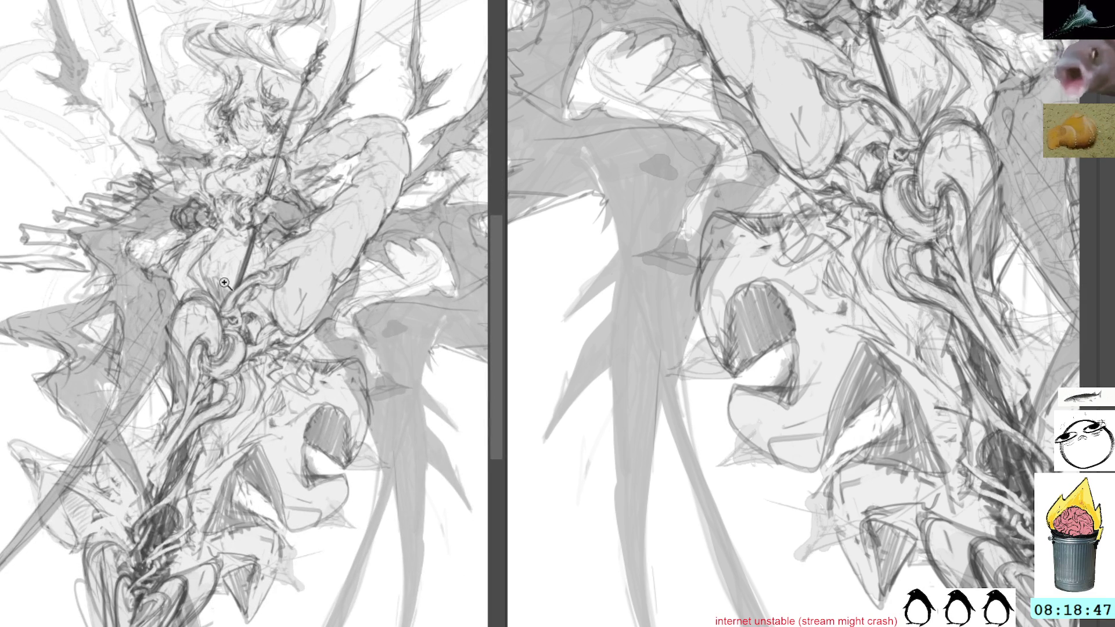
pyautogui.moveTo(305, 229); pyautogui.dragTo(391, 220)
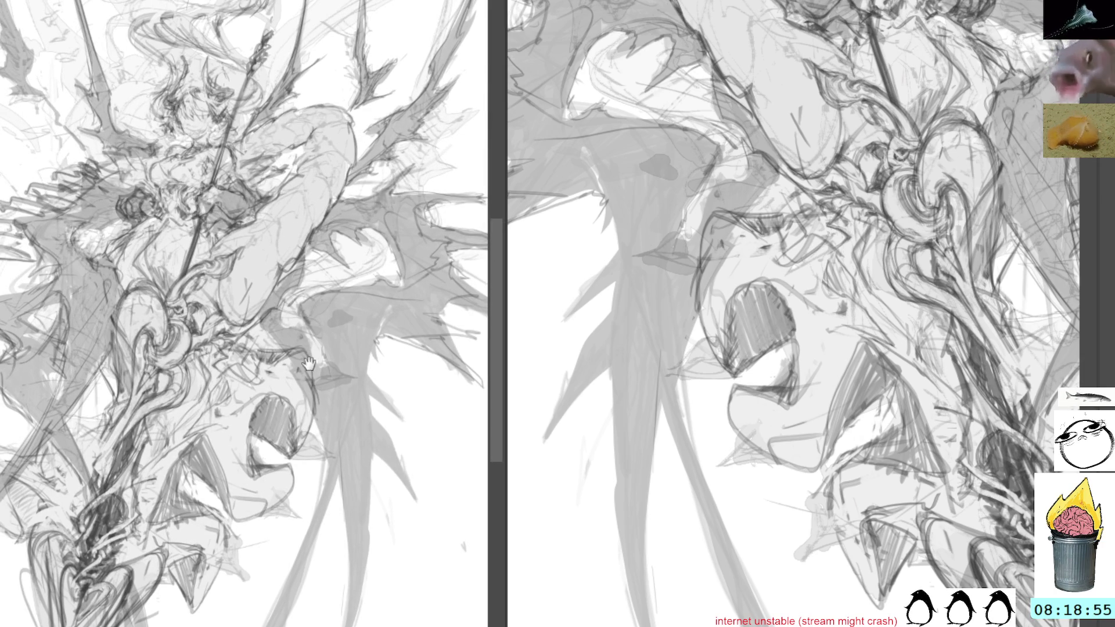
pyautogui.moveTo(301, 337); pyautogui.dragTo(364, 385)
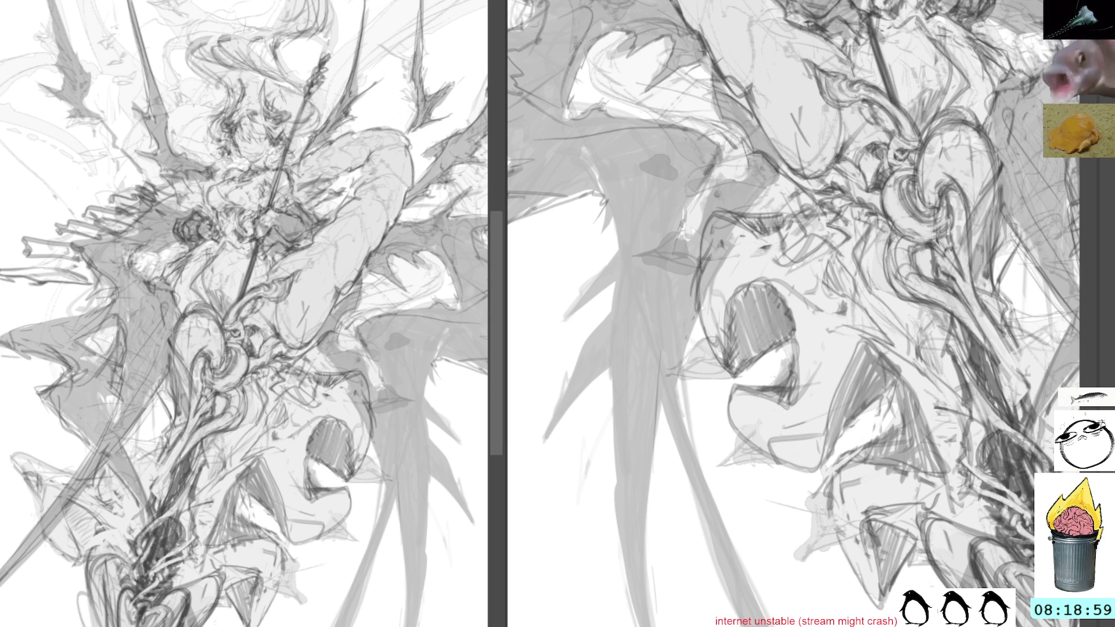
# Try a light grey wash over the central linework, discard it and shift the left view
pyautogui.moveTo(872, 34); pyautogui.dragTo(976, 366)
pyautogui.hotkey('ctrl', 'z')
pyautogui.hotkey('ctrl', 'shift', 'z')
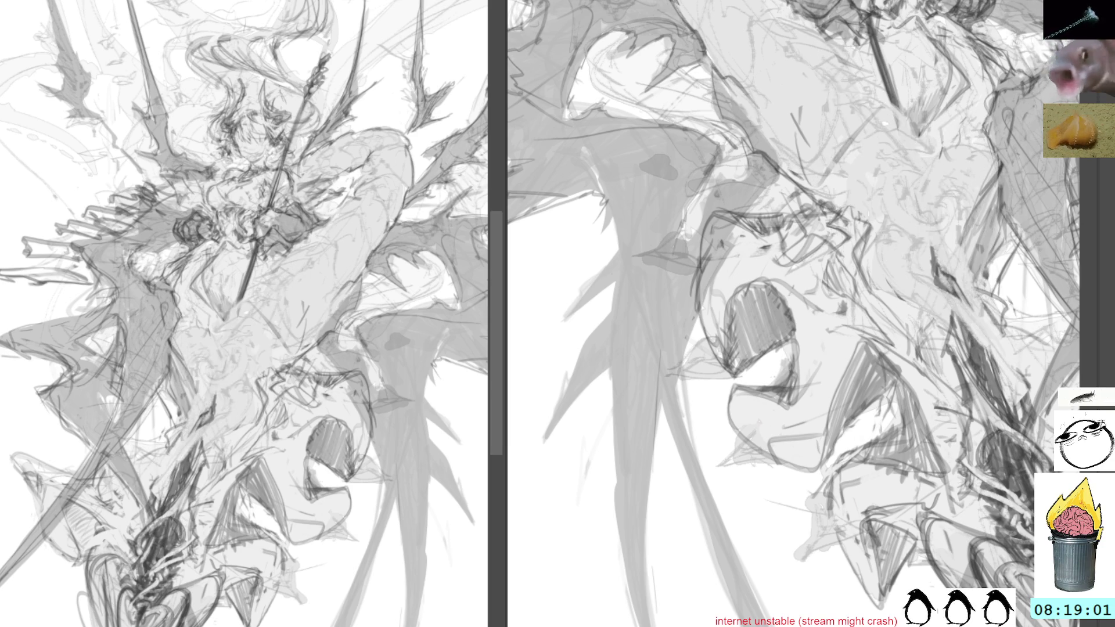
pyautogui.hotkey('ctrl', 'z')
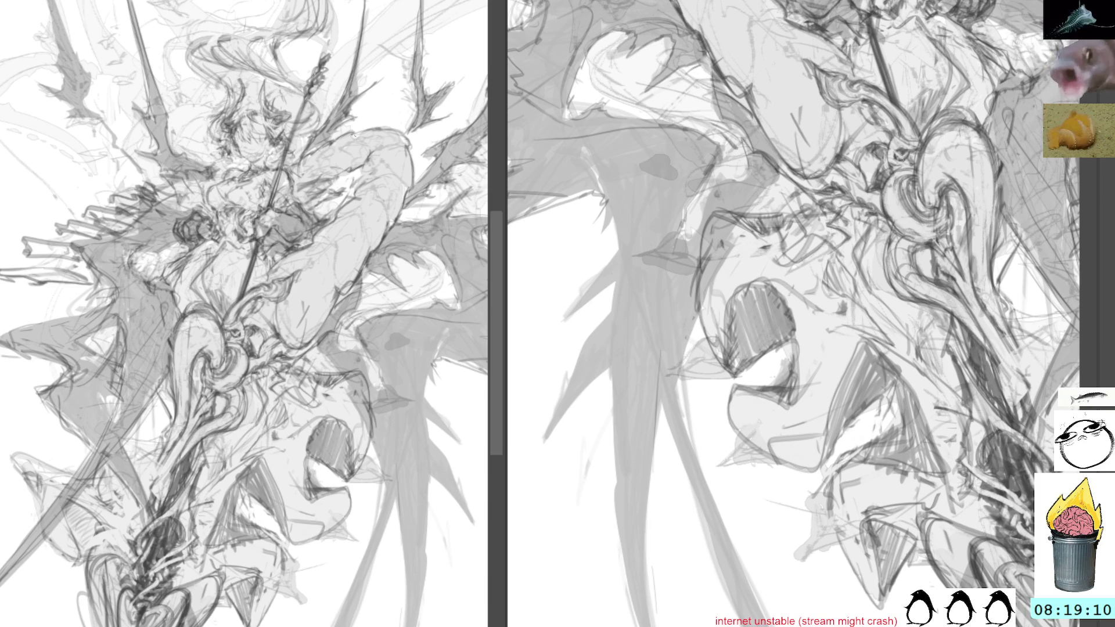
pyautogui.moveTo(244, 314); pyautogui.dragTo(322, 375)
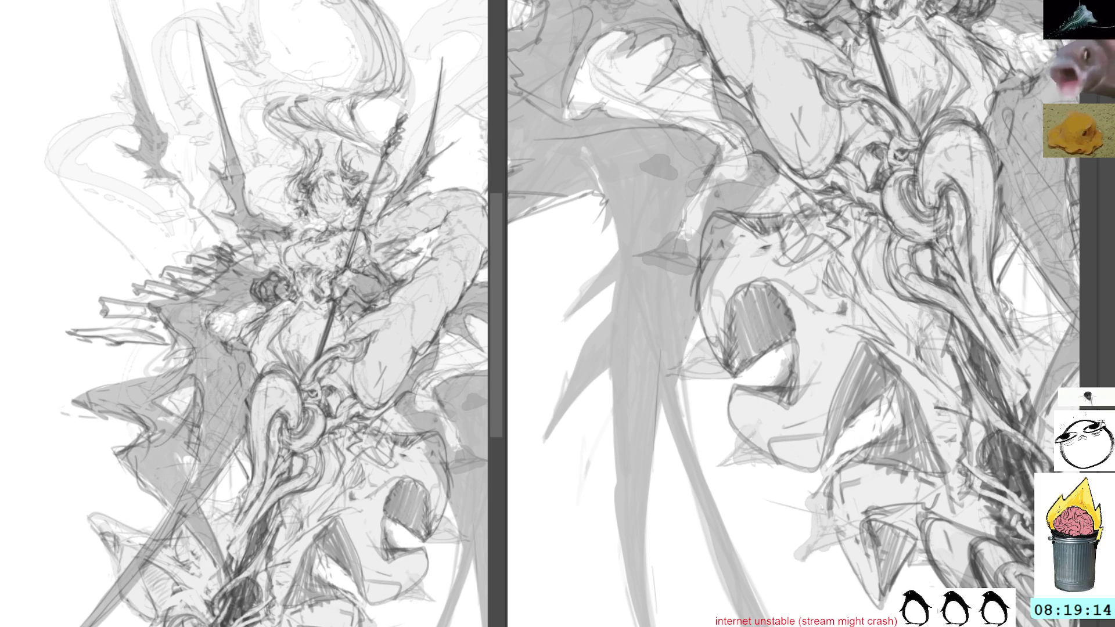
pyautogui.hotkey('ctrl', 'z')
pyautogui.hotkey('ctrl', 'shift', 'z')
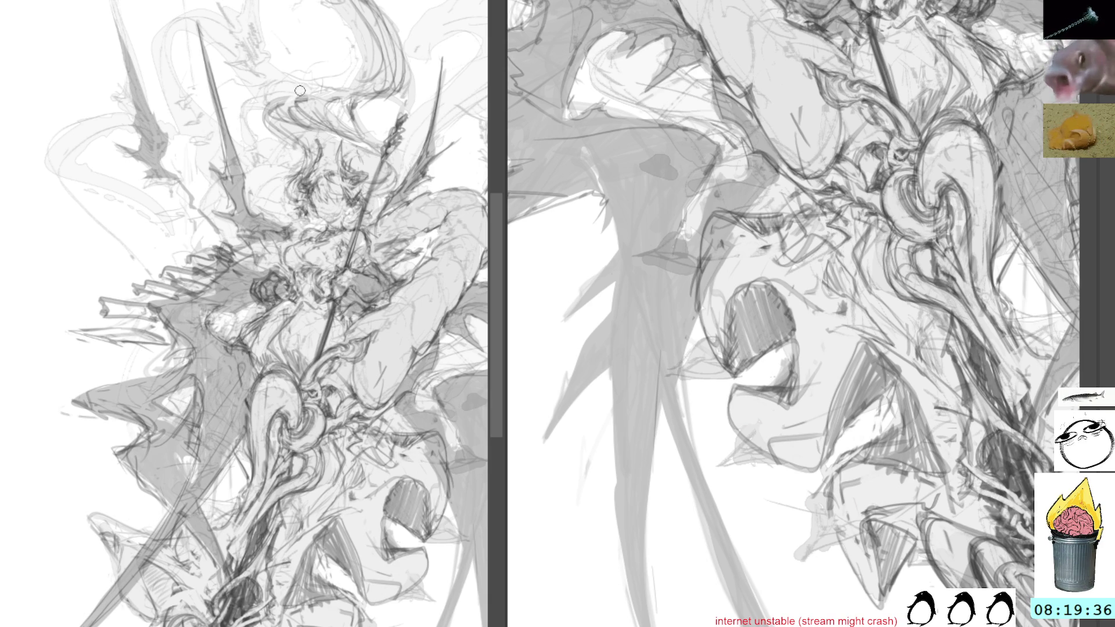
# Add a few short pencil marks on the left side of the figure
pyautogui.moveTo(155, 241); pyautogui.dragTo(188, 220)
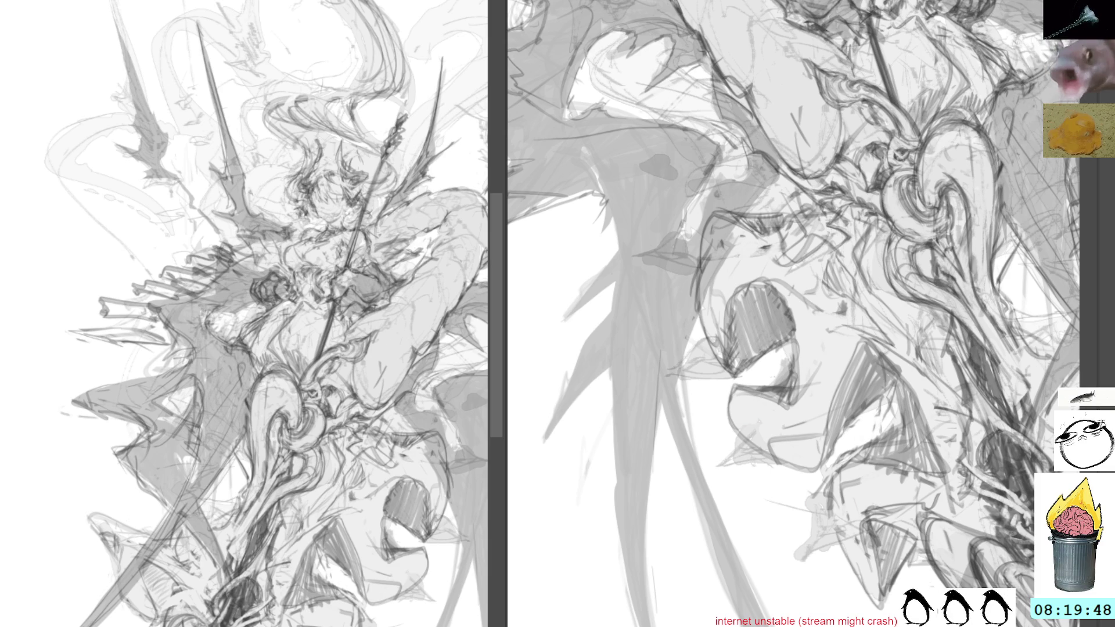
# Lay a soft light wash over the torso, compare, and discard it
pyautogui.moveTo(366, 288); pyautogui.dragTo(331, 488)
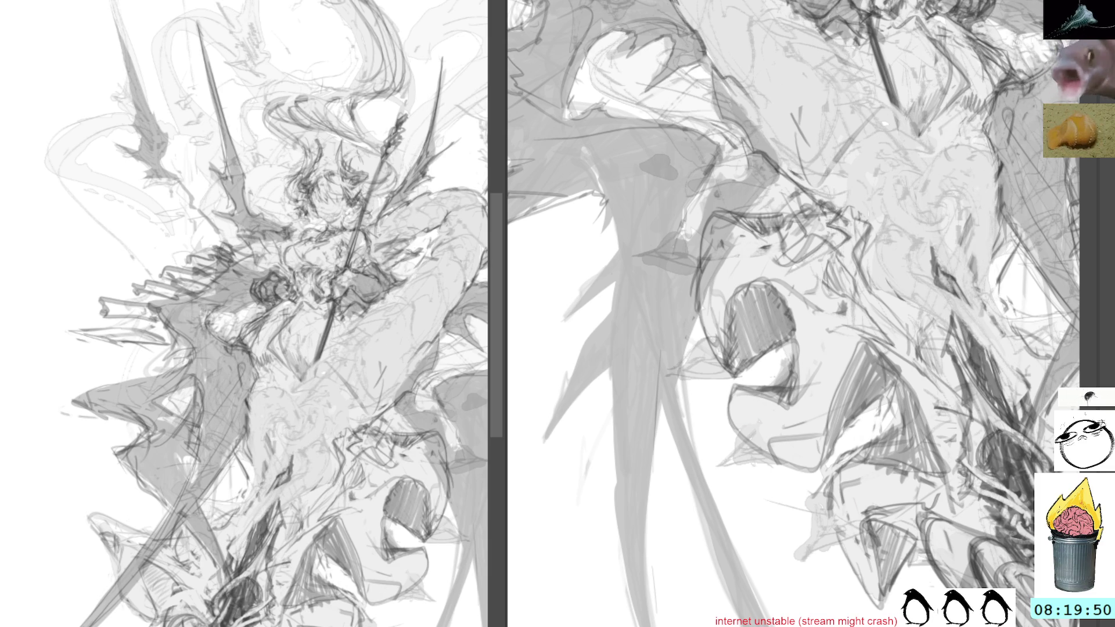
pyautogui.hotkey('ctrl', 'z')
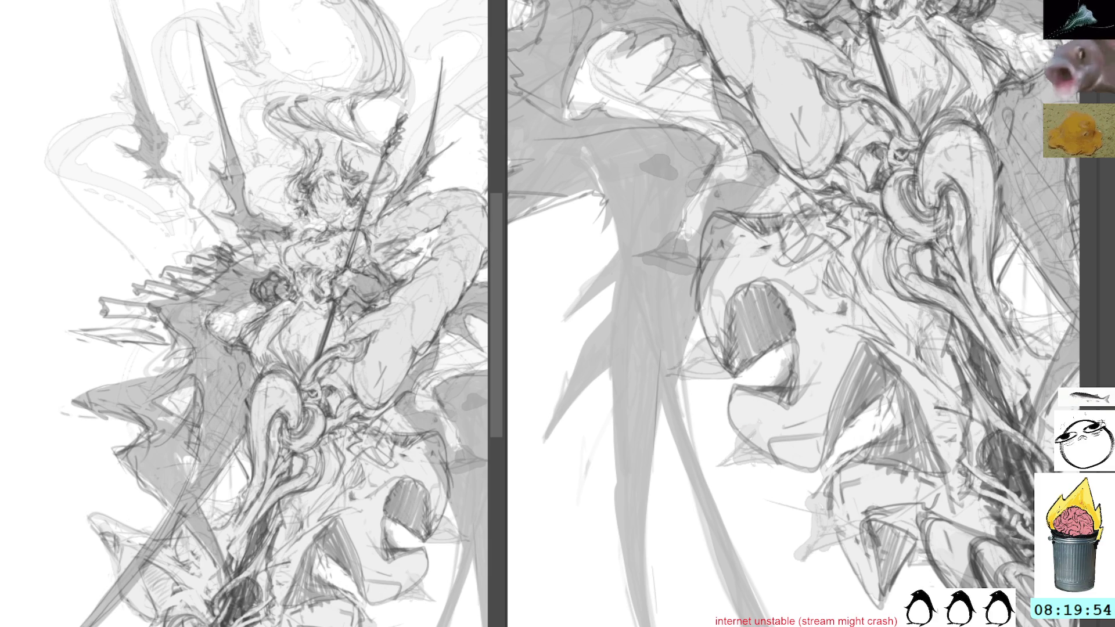
pyautogui.hotkey('ctrl', 'z')
pyautogui.hotkey('ctrl', 'z')
pyautogui.hotkey('ctrl', 'z')
pyautogui.hotkey('ctrl', 'z')
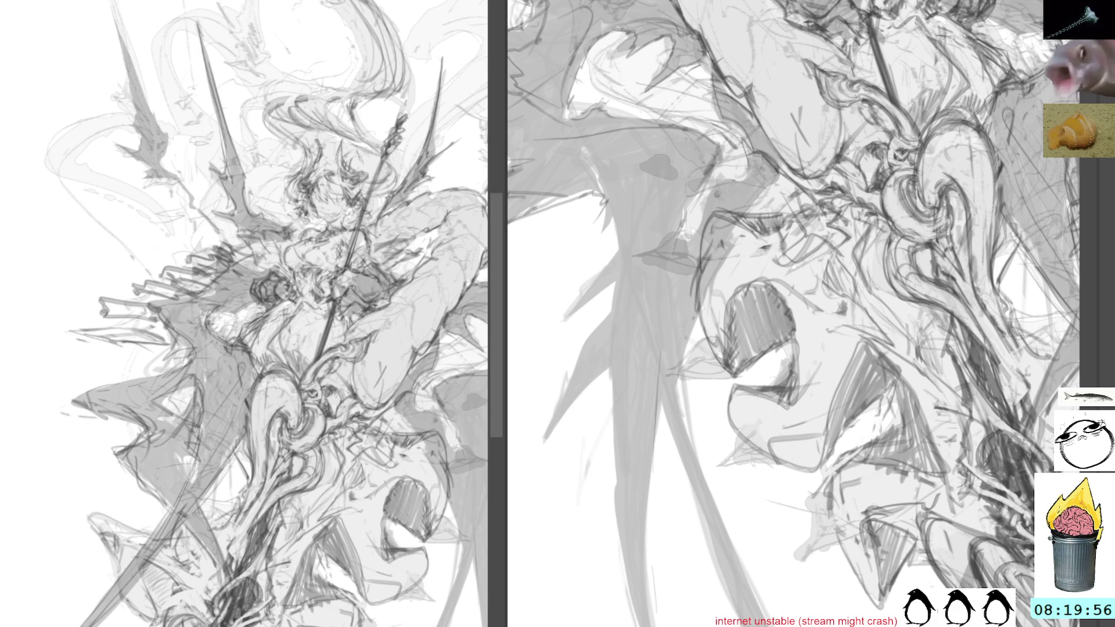
pyautogui.hotkey('ctrl', 'z')
pyautogui.hotkey('ctrl', 'z')
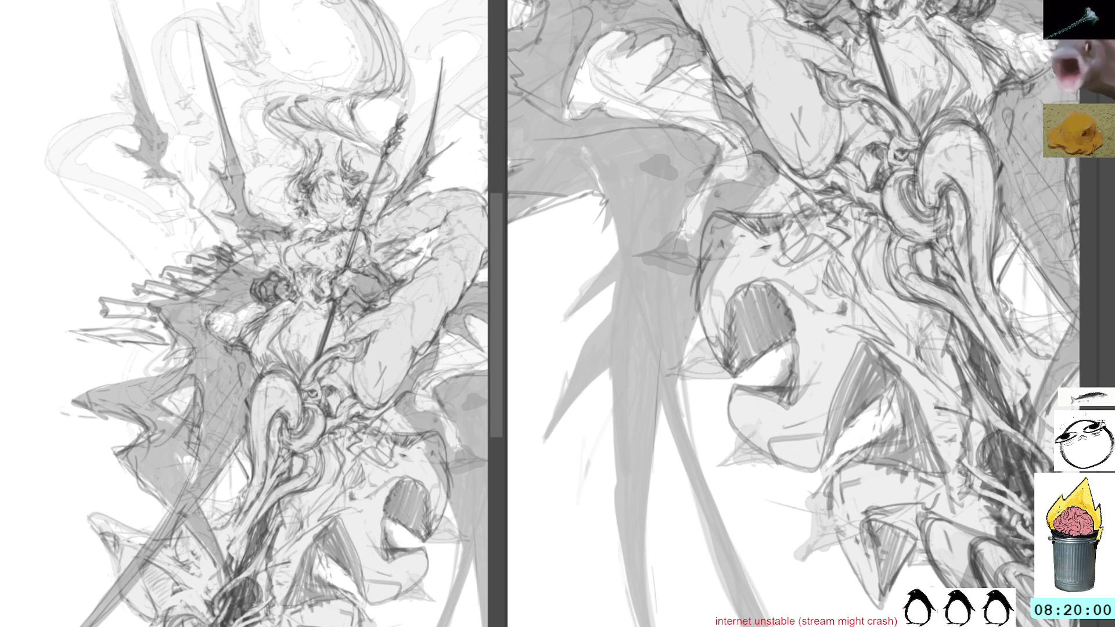
# Toggle the grey tone blobs off and on, drop the recent ones, then bring up another sketch sheet beside the drawing
pyautogui.hotkey('ctrl', 'z')
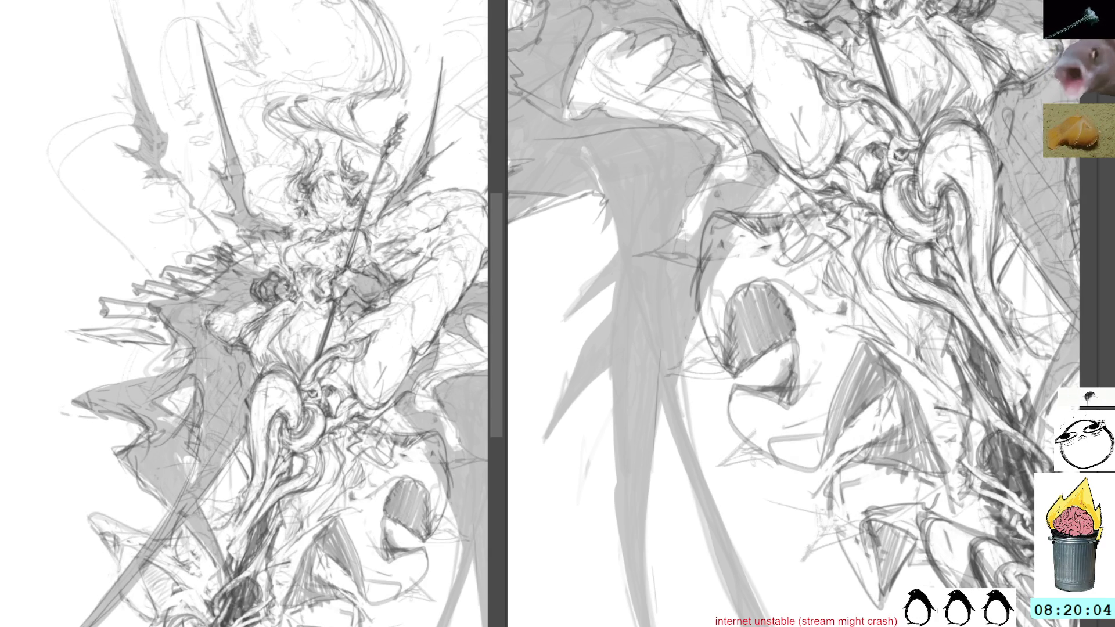
pyautogui.hotkey('ctrl', 'shift', 'z')
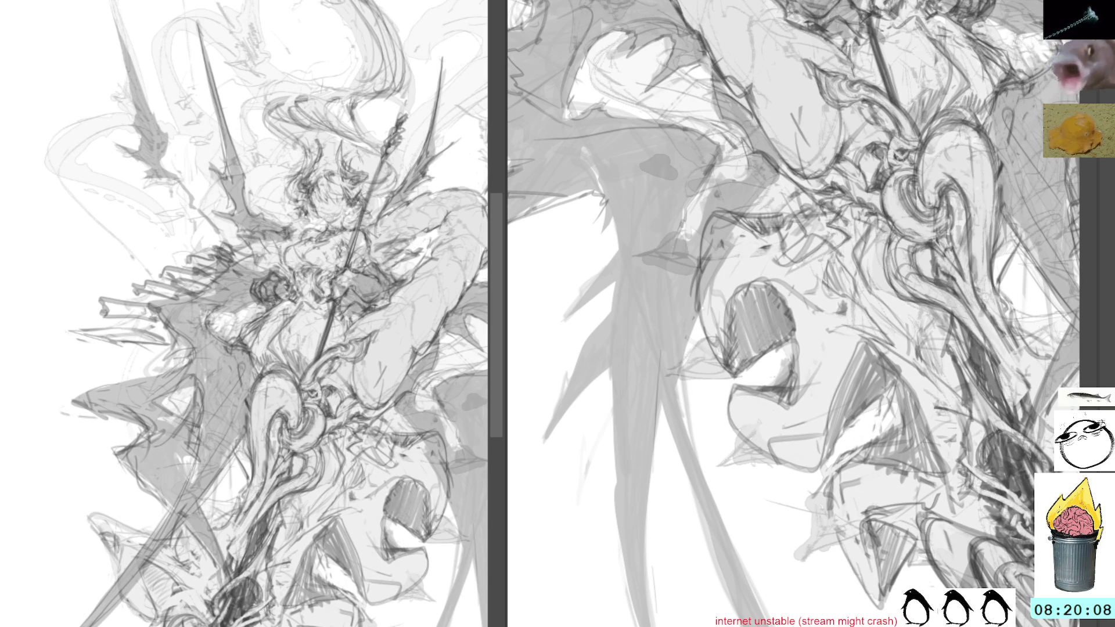
pyautogui.hotkey('ctrl', 'shift', 'z')
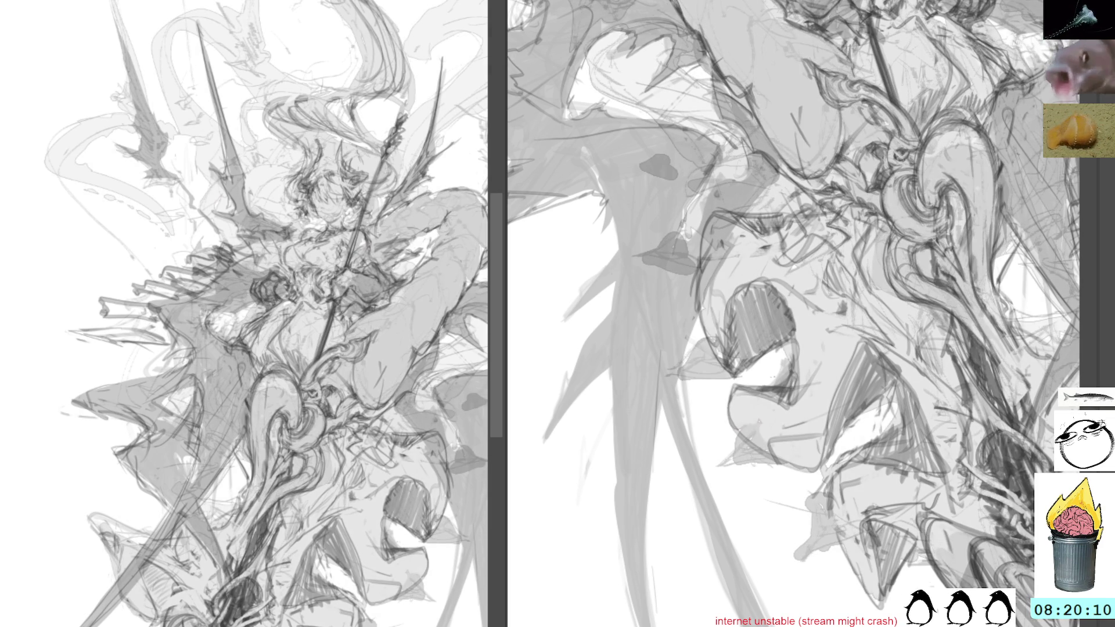
pyautogui.hotkey('ctrl', 'z')
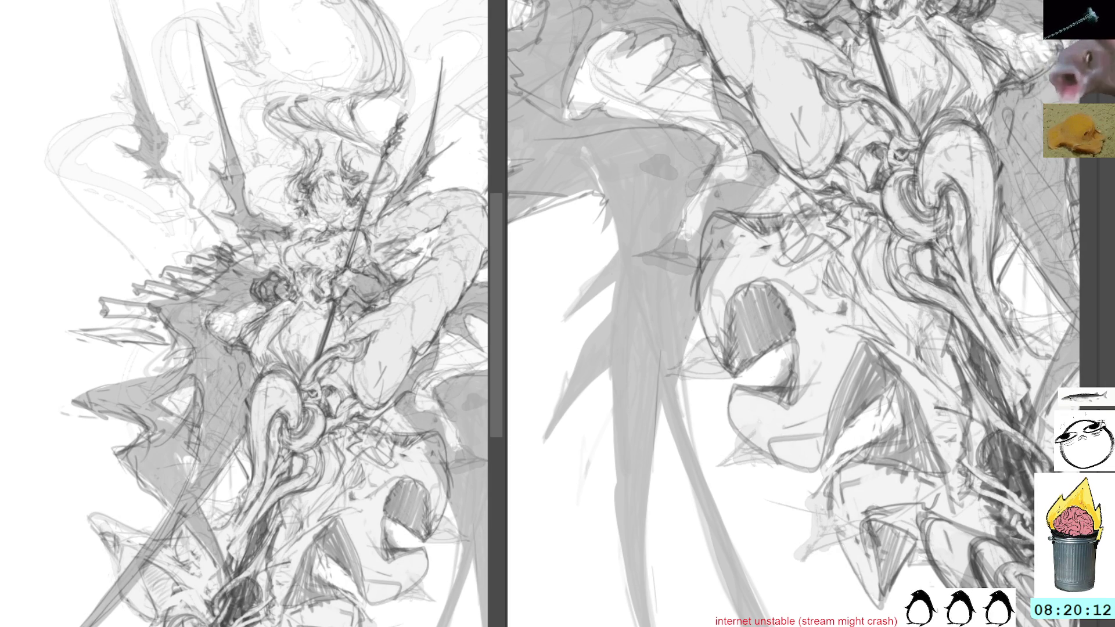
pyautogui.hotkey('ctrl', 'z')
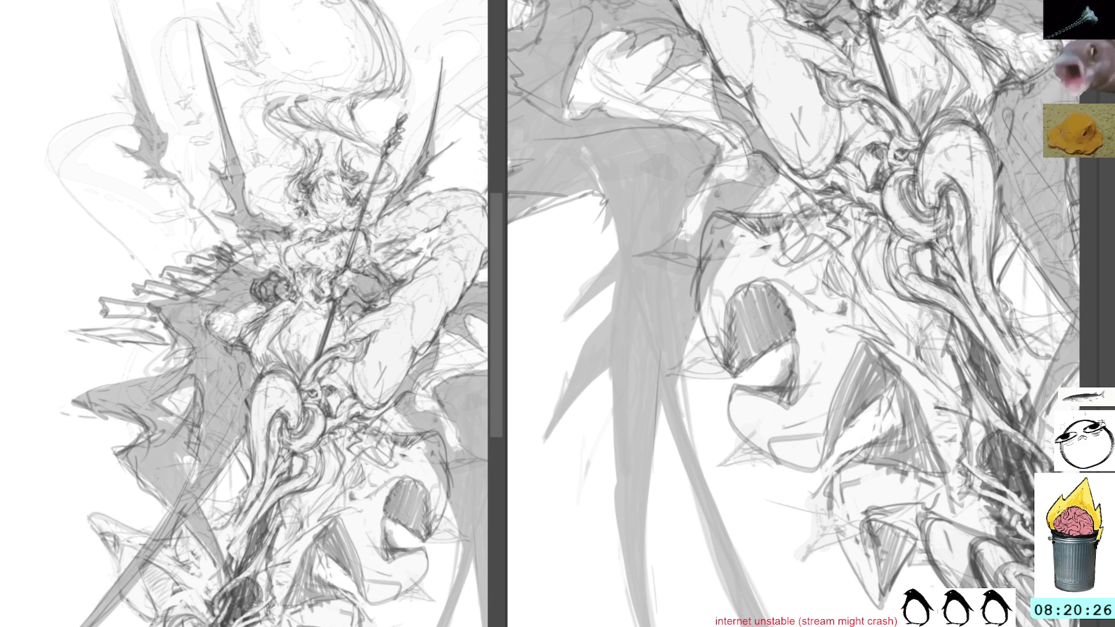
pyautogui.hotkey('ctrl', 'Tab')
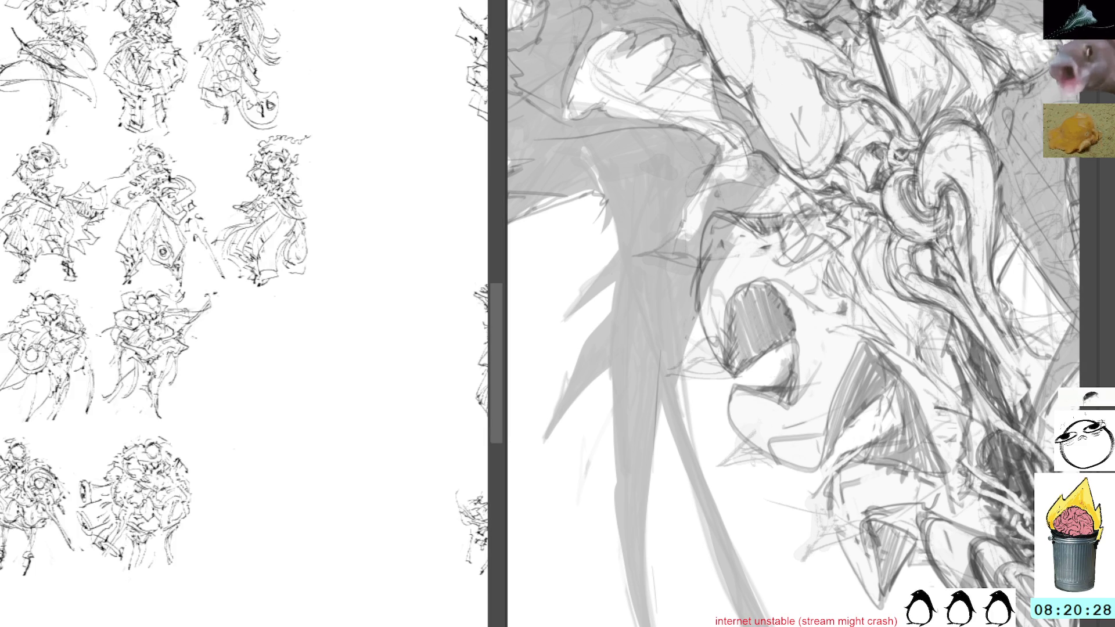
# Look around the side sketch sheet, then collapse it so the horned-figure drawing fills the screen
pyautogui.moveTo(324, 140)
pyautogui.mouseDown()
pyautogui.moveTo(234, 82)
pyautogui.moveTo(273, 56)
pyautogui.moveTo(364, 367)
pyautogui.mouseUp()
pyautogui.moveTo(506, 297)
pyautogui.mouseDown()
pyautogui.moveTo(301, 319)
pyautogui.moveTo(17, 305)
pyautogui.mouseUp()
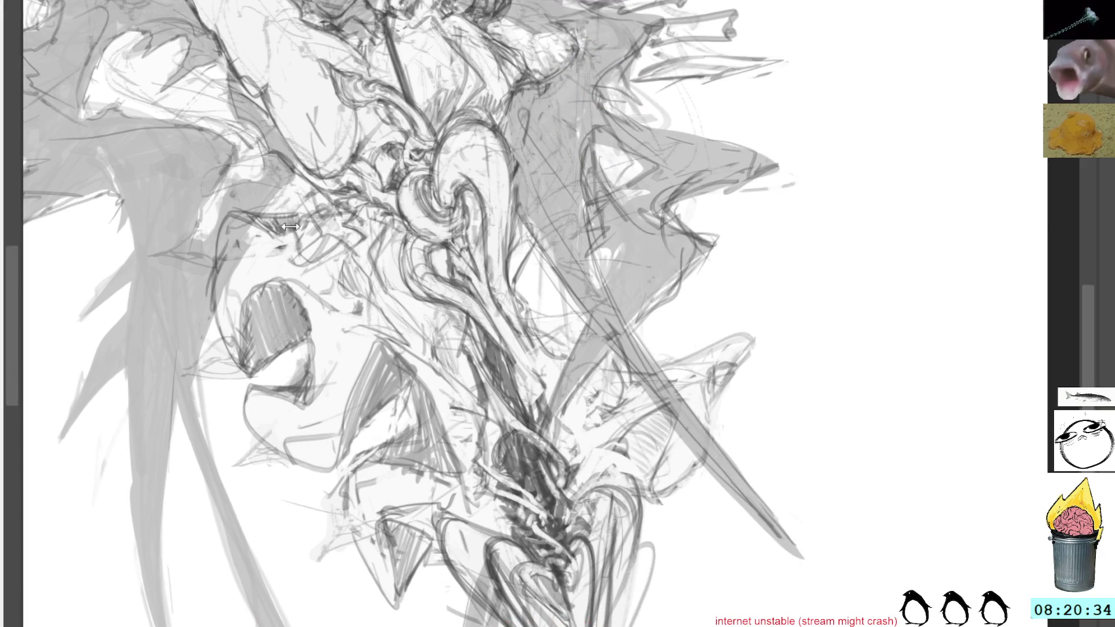
pyautogui.scroll(2, 684, 305)
pyautogui.scroll(-2, 684, 306)
pyautogui.scroll(-1, 684, 305)
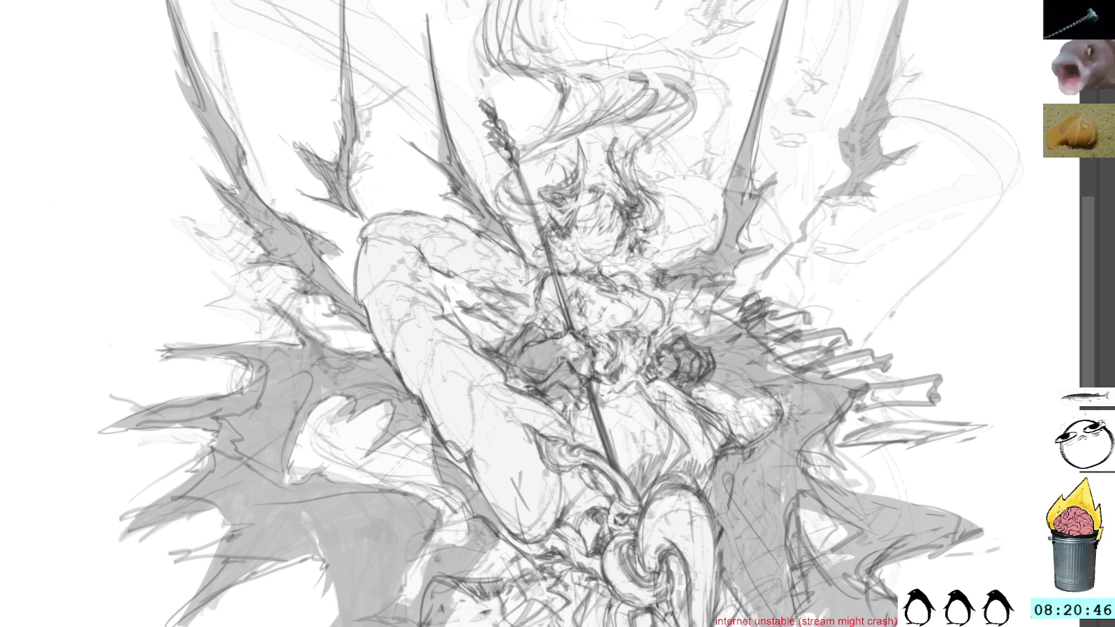
pyautogui.hotkey('ctrl', 'z')
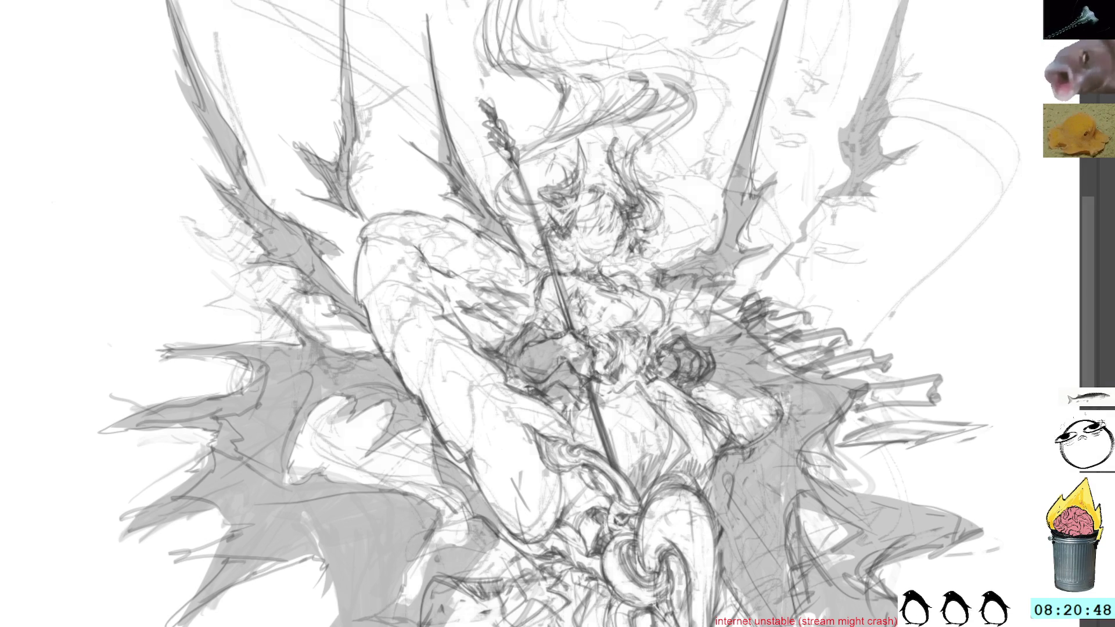
pyautogui.hotkey('ctrl', 'shift', 'z')
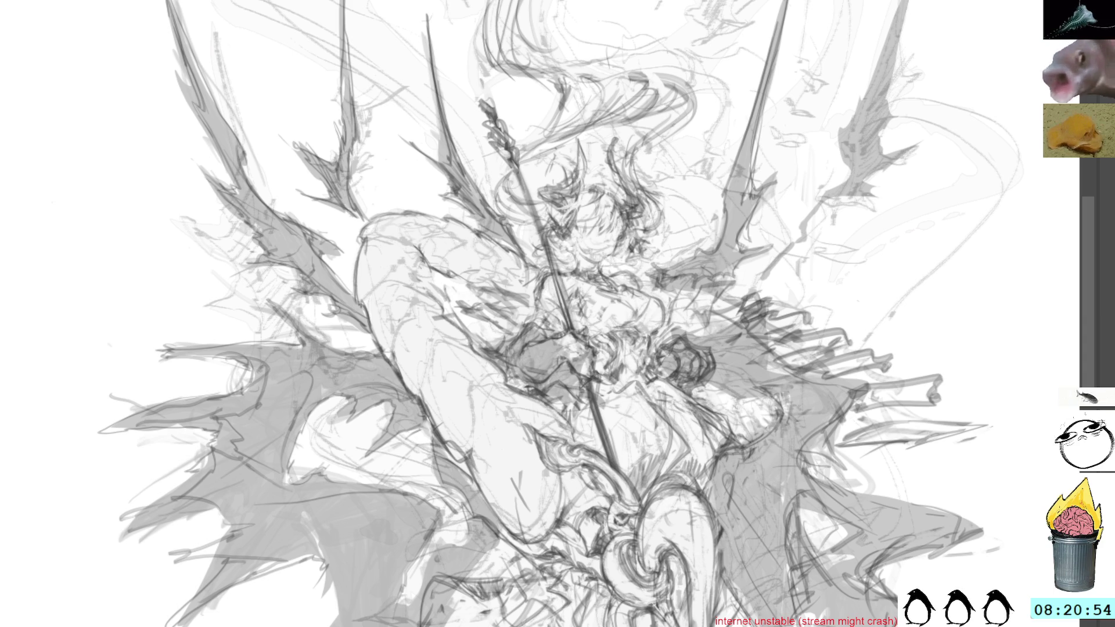
pyautogui.moveTo(305, 514); pyautogui.dragTo(318, 544)
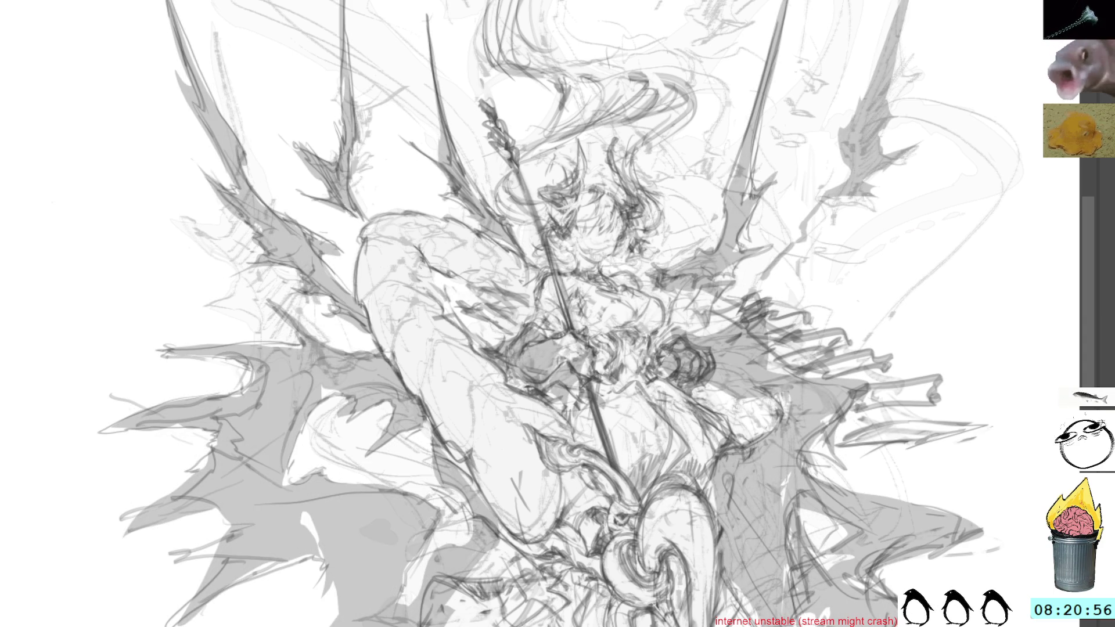
pyautogui.moveTo(218, 401); pyautogui.dragTo(366, 601)
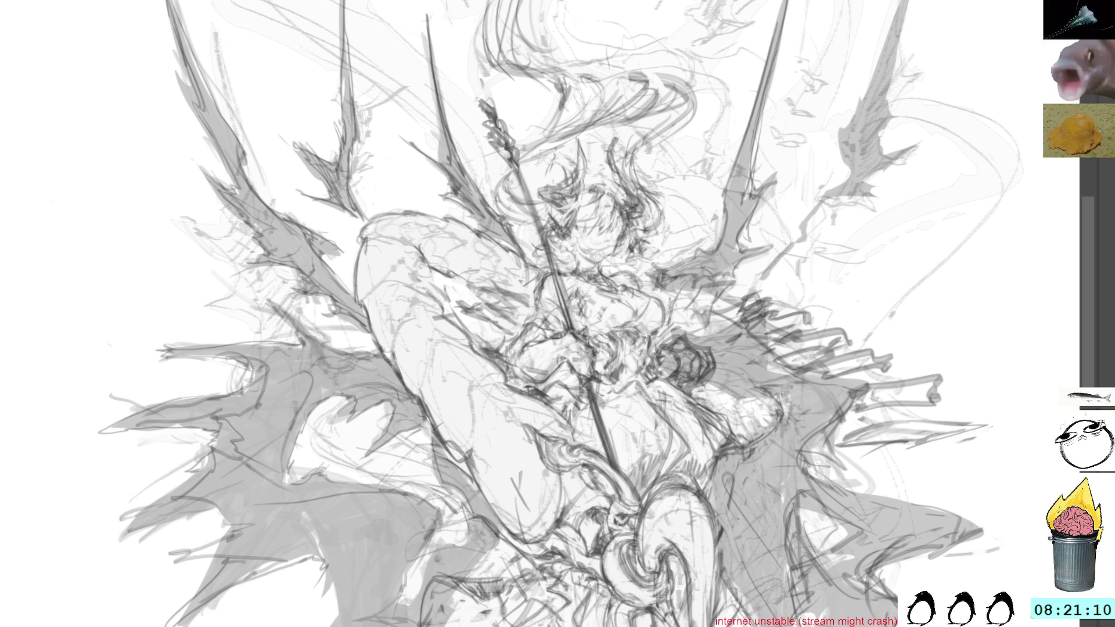
pyautogui.moveTo(802, 291)
pyautogui.mouseDown()
pyautogui.moveTo(762, 190)
pyautogui.moveTo(762, 254)
pyautogui.moveTo(793, 269)
pyautogui.mouseUp()
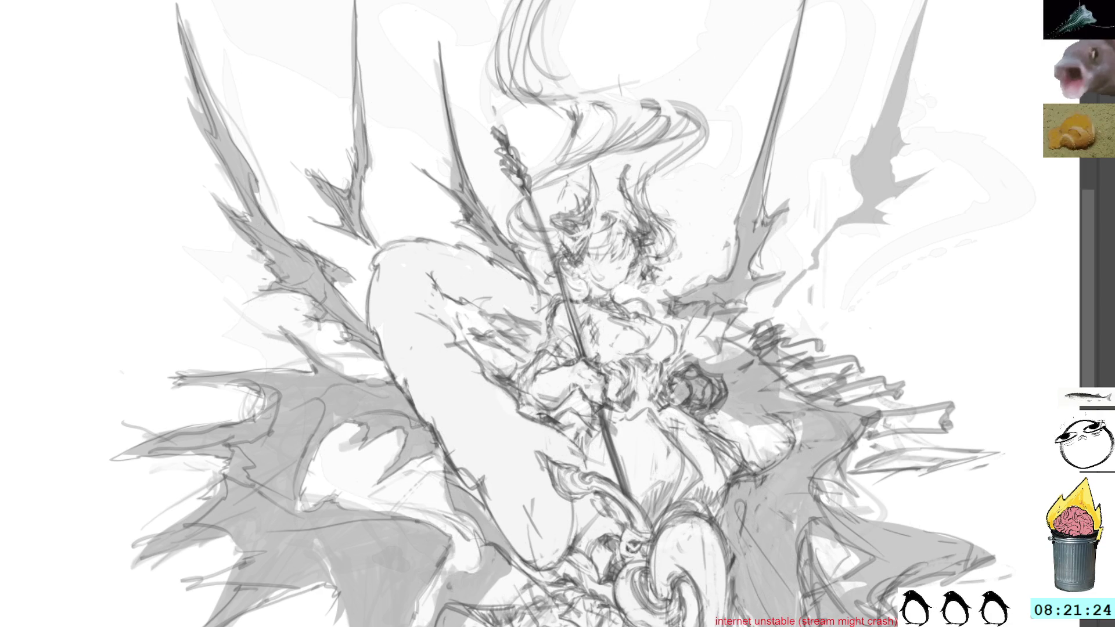
pyautogui.press('Delete')
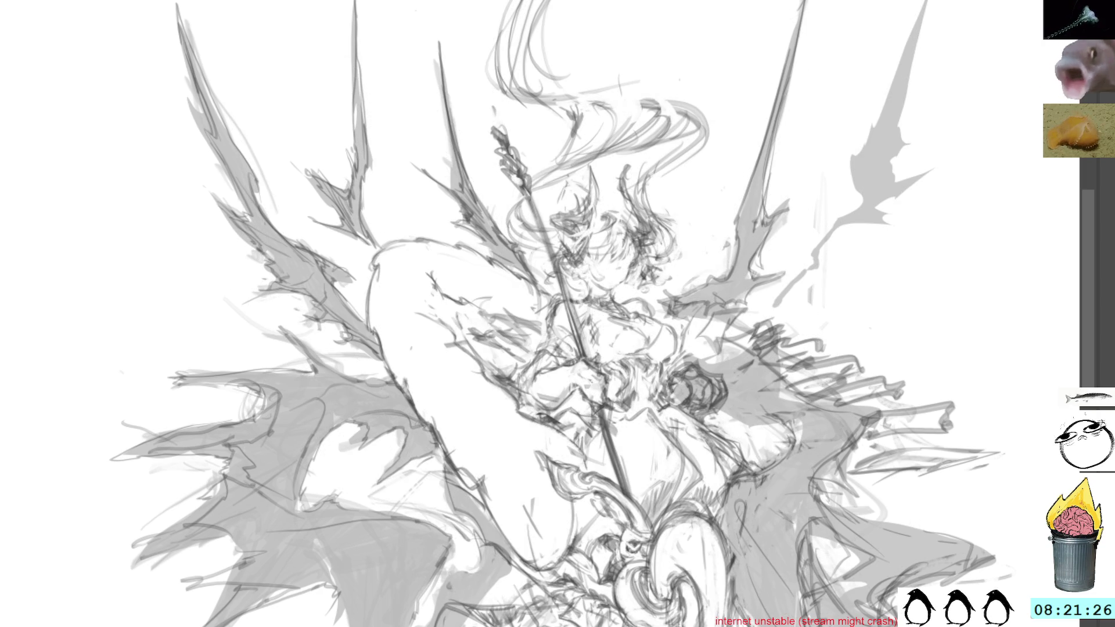
pyautogui.hotkey('ctrl', 'z')
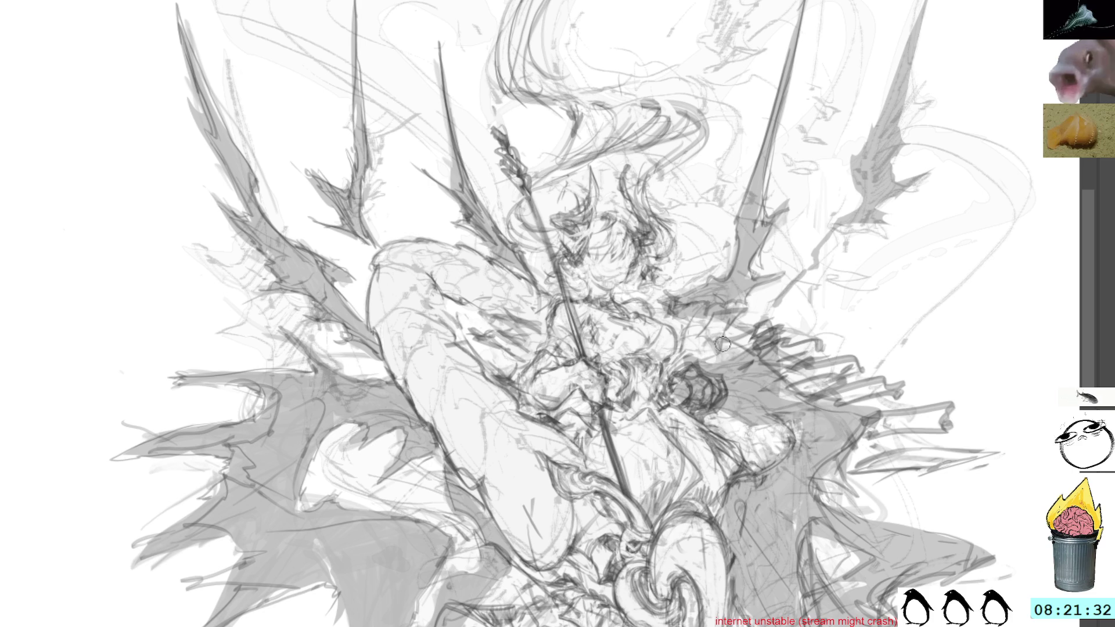
pyautogui.moveTo(723, 349)
pyautogui.mouseDown()
pyautogui.moveTo(714, 393)
pyautogui.moveTo(689, 376)
pyautogui.moveTo(701, 413)
pyautogui.moveTo(707, 359)
pyautogui.mouseUp()
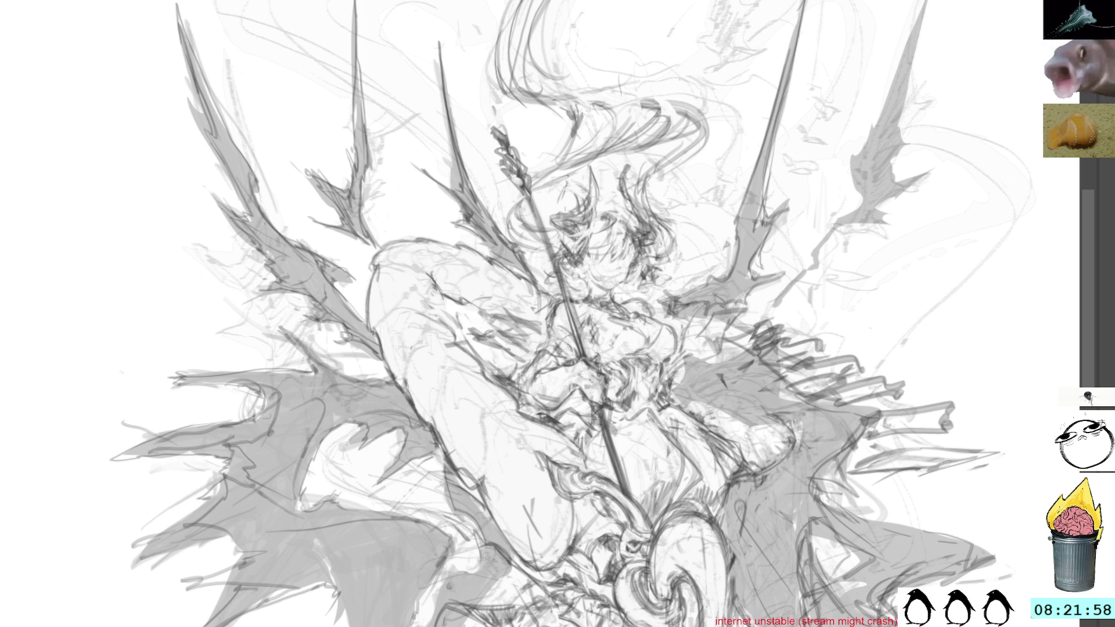
pyautogui.press('o')
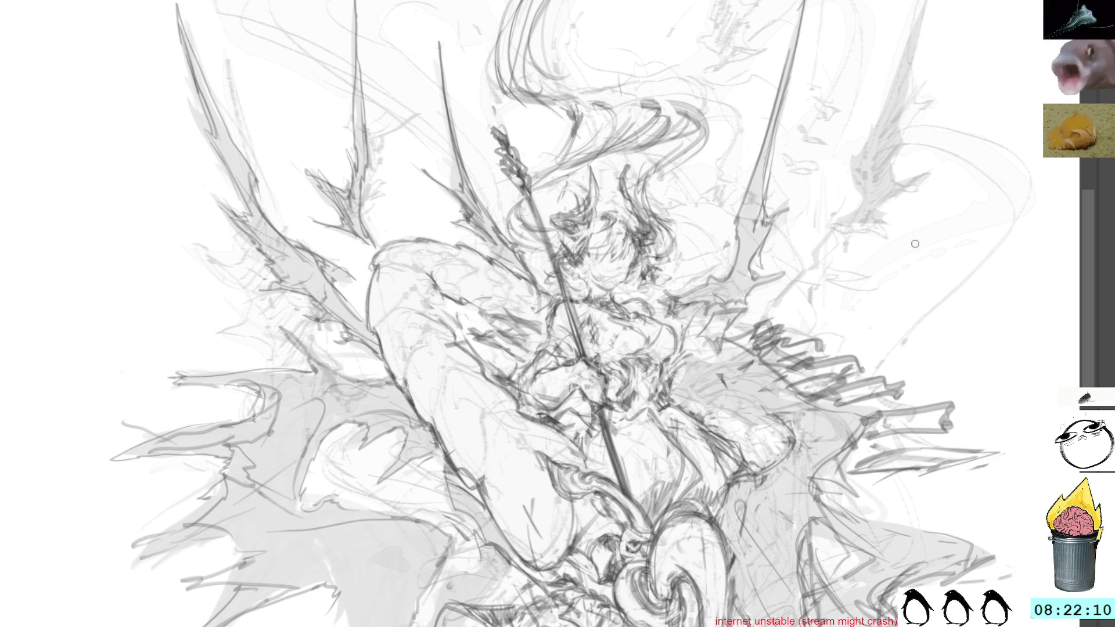
# Zoom out and lasso a flowing contour around the hair swirl above the head
pyautogui.moveTo(292, 19); pyautogui.dragTo(277, 3)
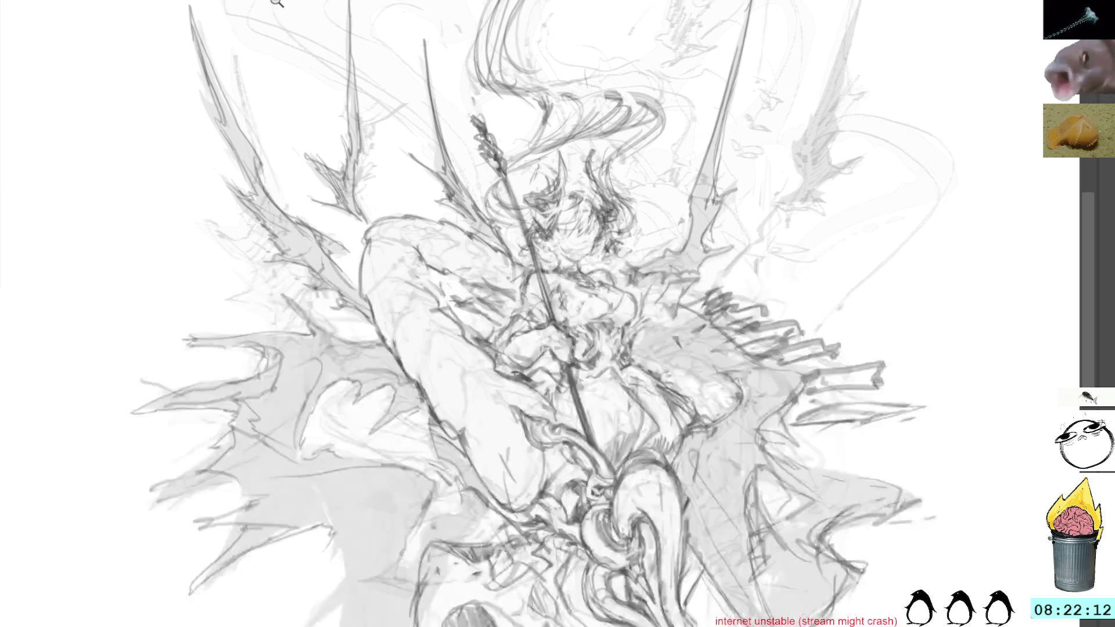
pyautogui.press('-')
pyautogui.press('-')
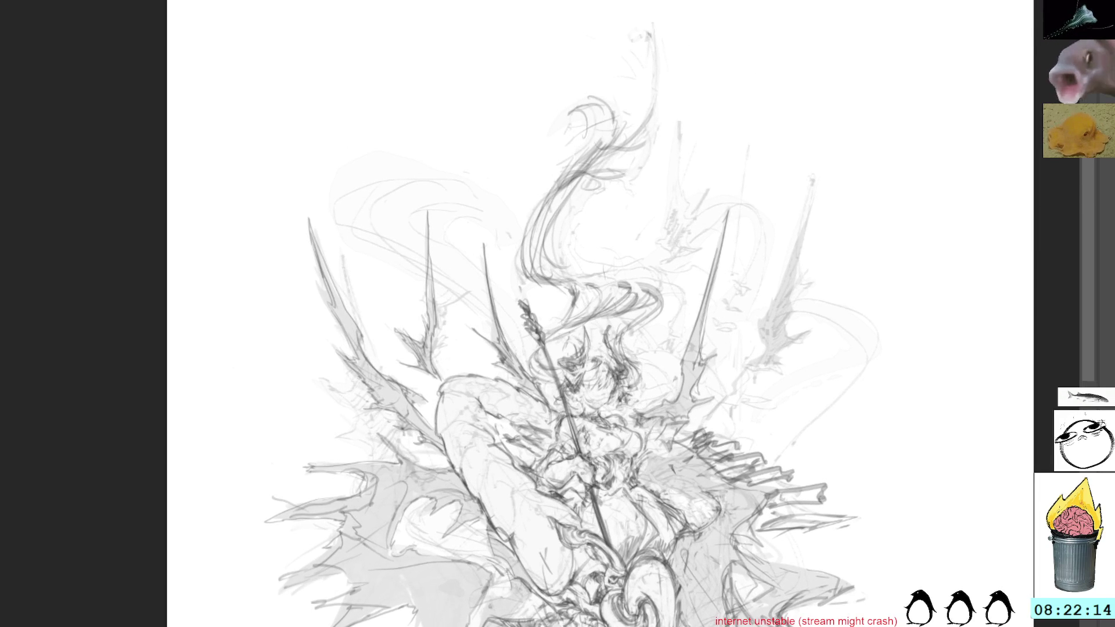
pyautogui.moveTo(645, 12)
pyautogui.mouseDown()
pyautogui.moveTo(667, 124)
pyautogui.moveTo(648, 170)
pyautogui.moveTo(593, 178)
pyautogui.moveTo(546, 255)
pyautogui.moveTo(667, 301)
pyautogui.moveTo(631, 356)
pyautogui.moveTo(641, 387)
pyautogui.moveTo(625, 407)
pyautogui.moveTo(615, 401)
pyautogui.moveTo(610, 421)
pyautogui.moveTo(652, 443)
pyautogui.moveTo(647, 466)
pyautogui.moveTo(583, 455)
pyautogui.moveTo(562, 427)
pyautogui.mouseUp()
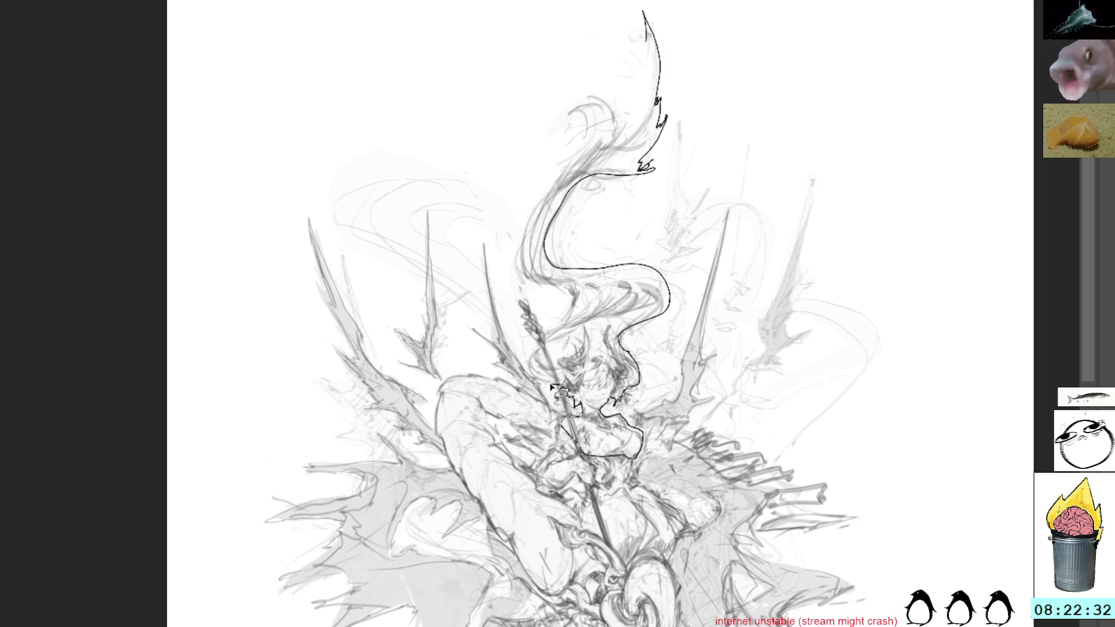
pyautogui.moveTo(554, 388)
pyautogui.mouseDown()
pyautogui.moveTo(531, 370)
pyautogui.moveTo(575, 336)
pyautogui.moveTo(579, 309)
pyautogui.moveTo(540, 261)
pyautogui.moveTo(610, 174)
pyautogui.moveTo(643, 12)
pyautogui.mouseUp()
pyautogui.hscroll(2, 615, 286)
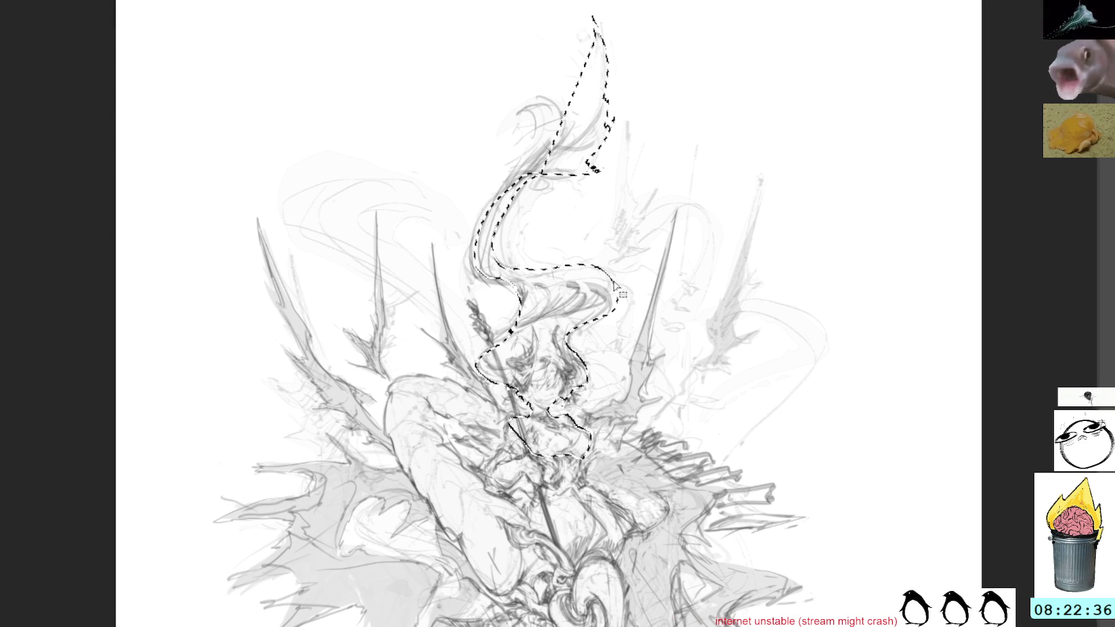
pyautogui.moveTo(614, 286); pyautogui.dragTo(655, 175)
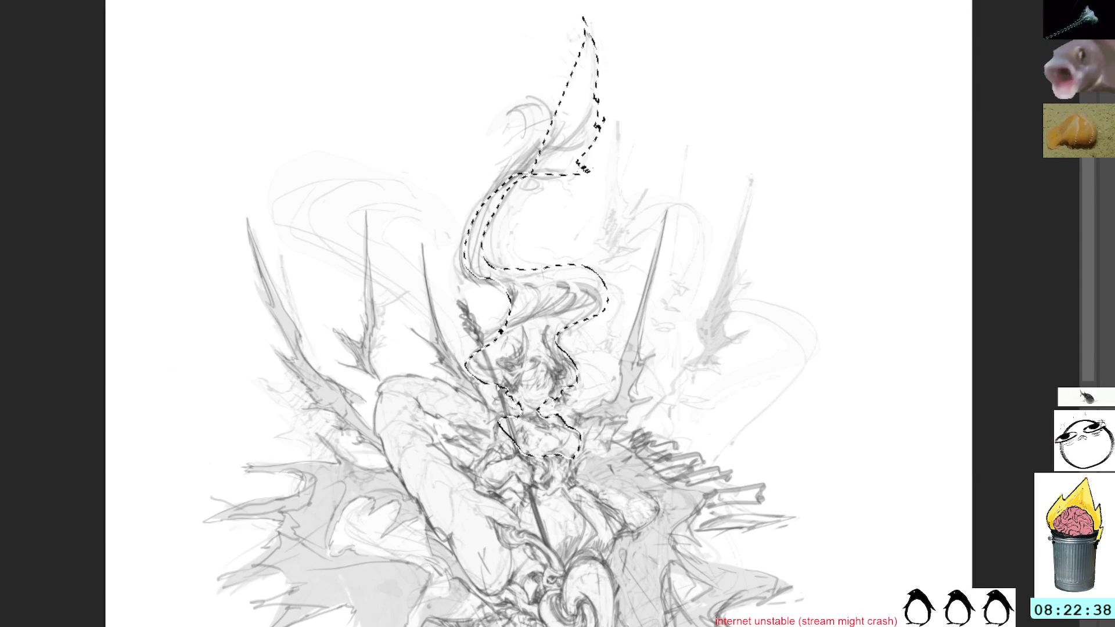
pyautogui.moveTo(529, 319); pyautogui.dragTo(539, 305)
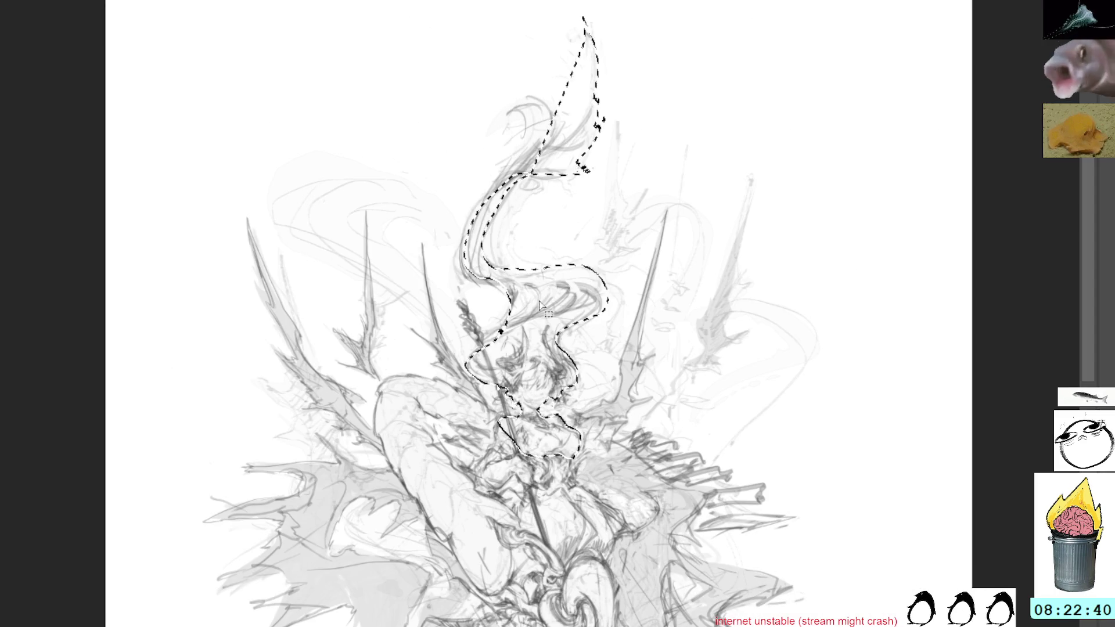
# Fill the lassoed hair shape with solid dark grey and clear the selection
pyautogui.hotkey('alt', 'BackSpace')
pyautogui.hotkey('ctrl', 'd')
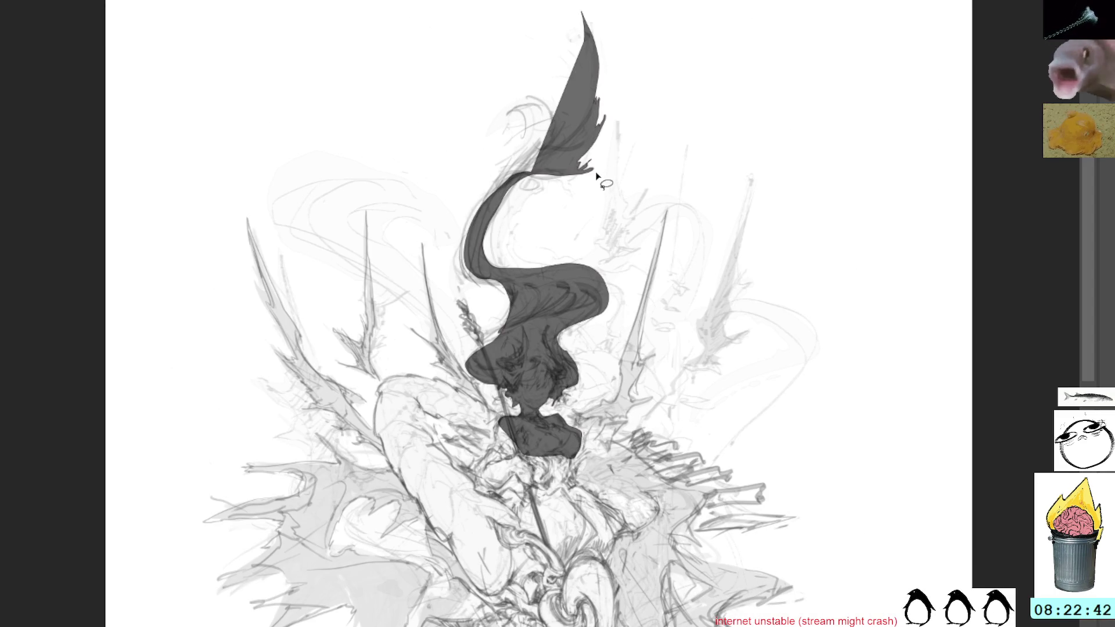
# Zoom and tilt the view onto the hair with the reference images shown beside the canvas
pyautogui.moveTo(598, 177); pyautogui.dragTo(719, 229)
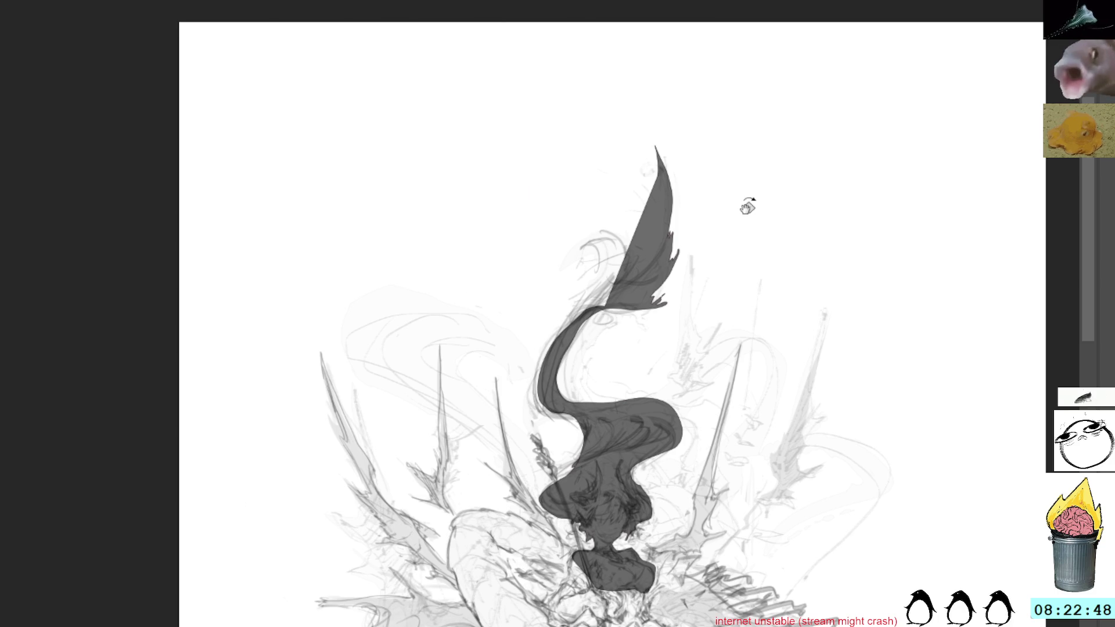
pyautogui.moveTo(748, 207); pyautogui.dragTo(710, 164)
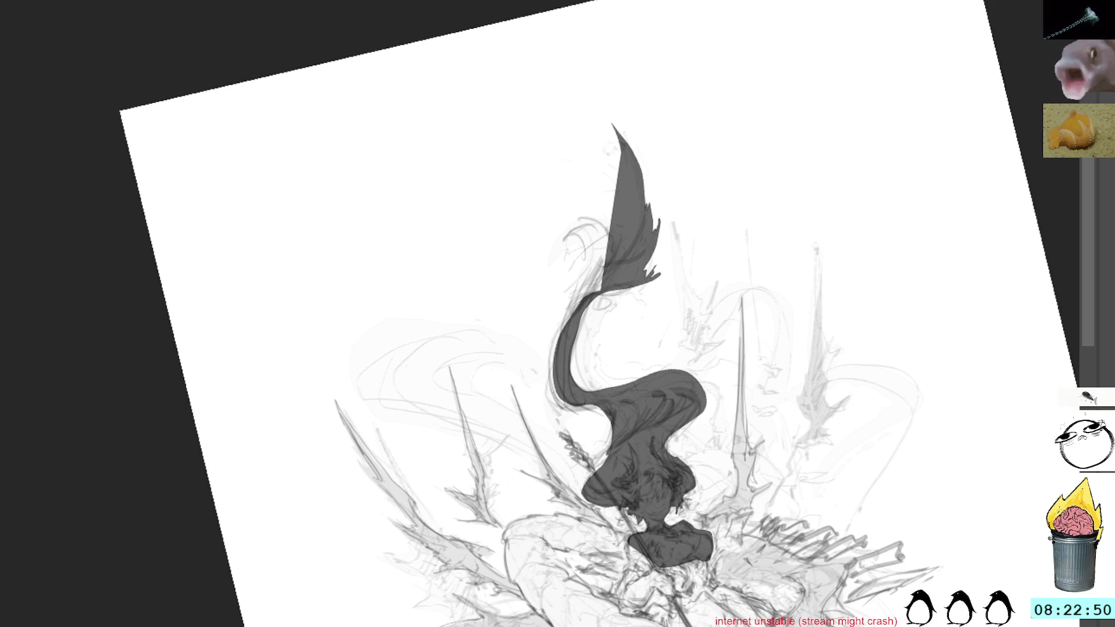
pyautogui.press('Tab')
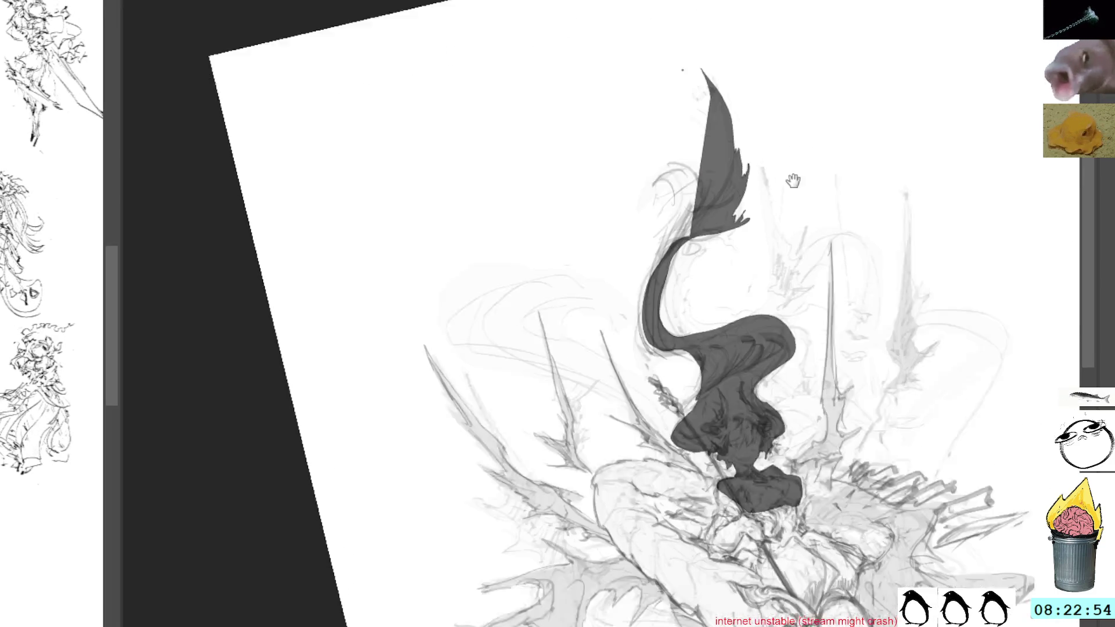
pyautogui.moveTo(844, 272); pyautogui.dragTo(776, 254)
pyautogui.moveTo(834, 89); pyautogui.dragTo(722, 16)
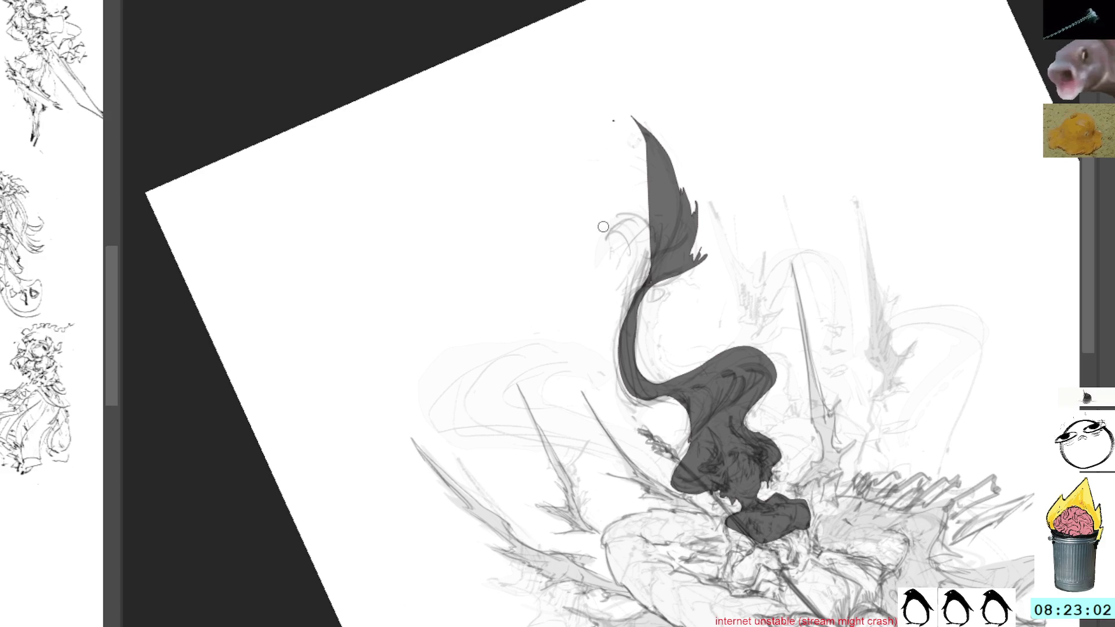
# Paint dark curling wisps at the upper left of the hair mass
pyautogui.moveTo(609, 244); pyautogui.dragTo(624, 291)
pyautogui.moveTo(634, 227); pyautogui.dragTo(629, 297)
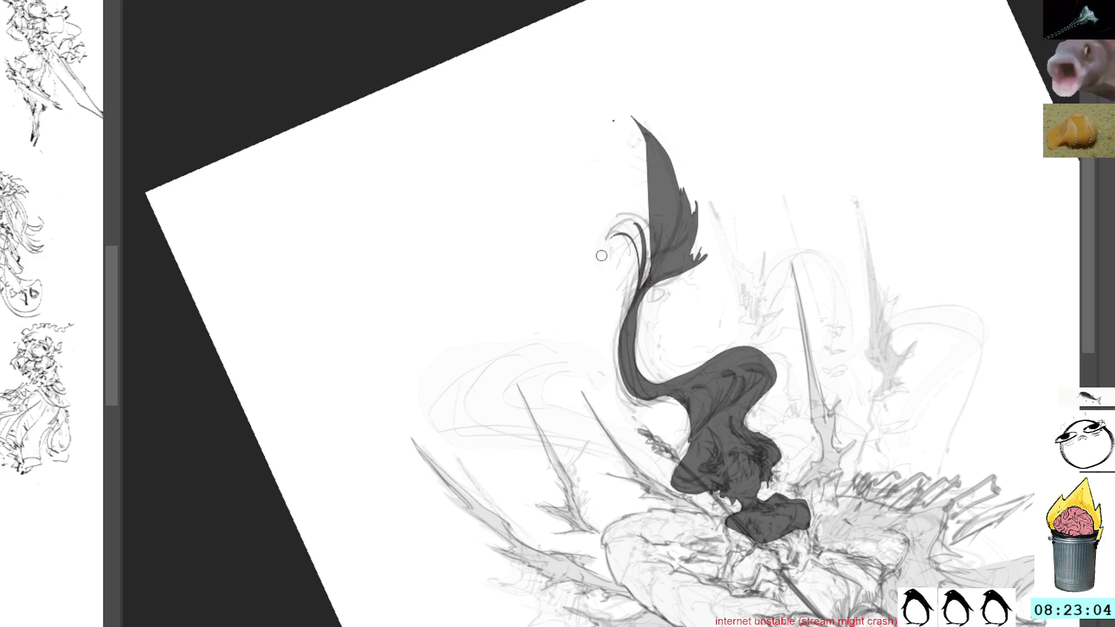
pyautogui.moveTo(610, 218)
pyautogui.mouseDown()
pyautogui.moveTo(635, 244)
pyautogui.moveTo(637, 305)
pyautogui.moveTo(641, 289)
pyautogui.mouseUp()
pyautogui.moveTo(645, 218); pyautogui.dragTo(646, 275)
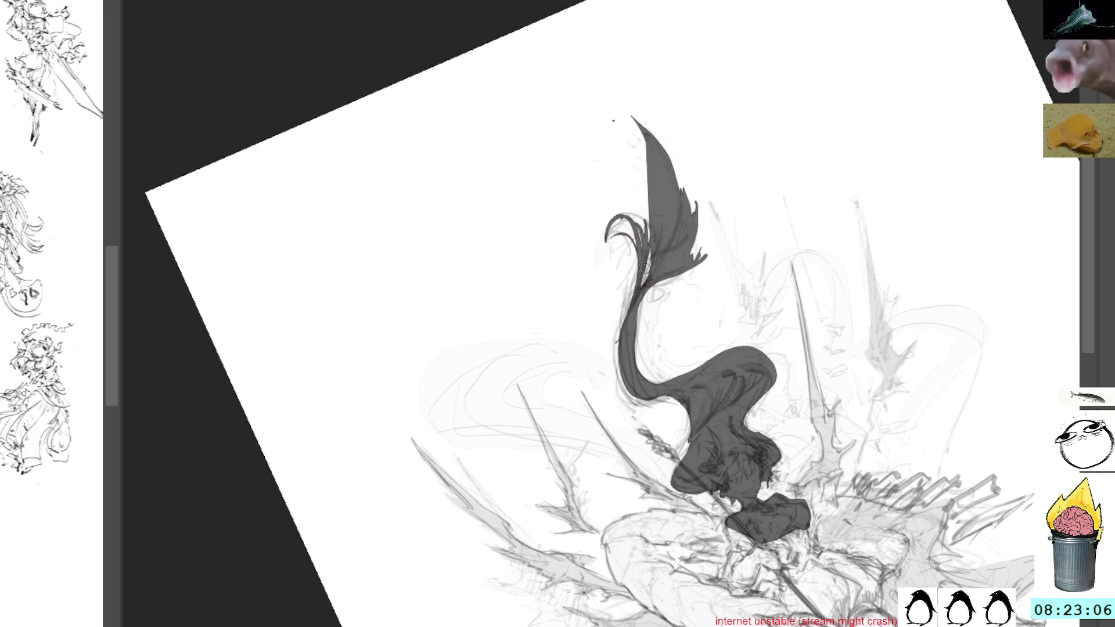
pyautogui.moveTo(640, 231)
pyautogui.mouseDown()
pyautogui.moveTo(615, 206)
pyautogui.moveTo(631, 190)
pyautogui.moveTo(644, 231)
pyautogui.mouseUp()
# Thicken the hair's top tip and long strand into a pointed tail, then reset the view upright
pyautogui.moveTo(648, 161); pyautogui.dragTo(634, 122)
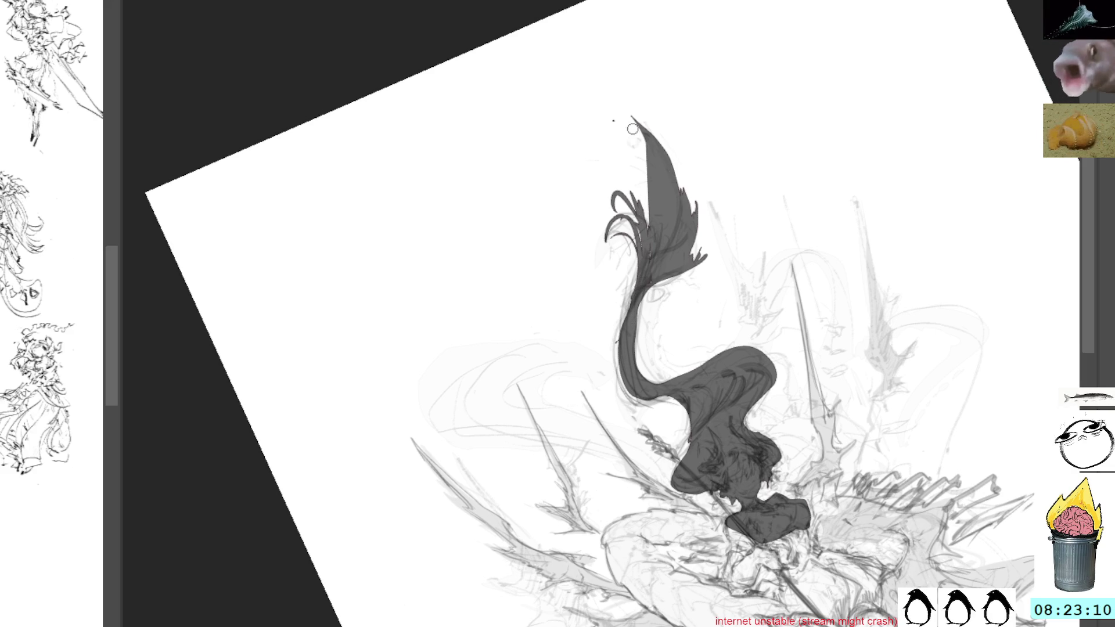
pyautogui.moveTo(637, 237); pyautogui.dragTo(619, 348)
pyautogui.moveTo(631, 277)
pyautogui.mouseDown()
pyautogui.moveTo(615, 403)
pyautogui.moveTo(661, 419)
pyautogui.moveTo(673, 399)
pyautogui.moveTo(626, 402)
pyautogui.mouseUp()
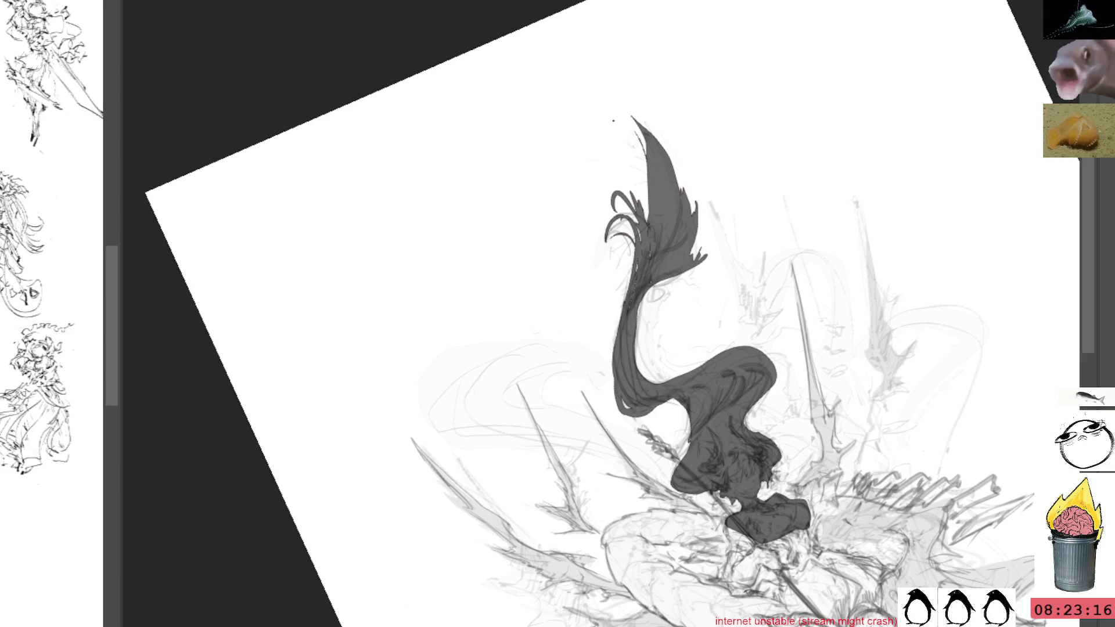
pyautogui.press('5')
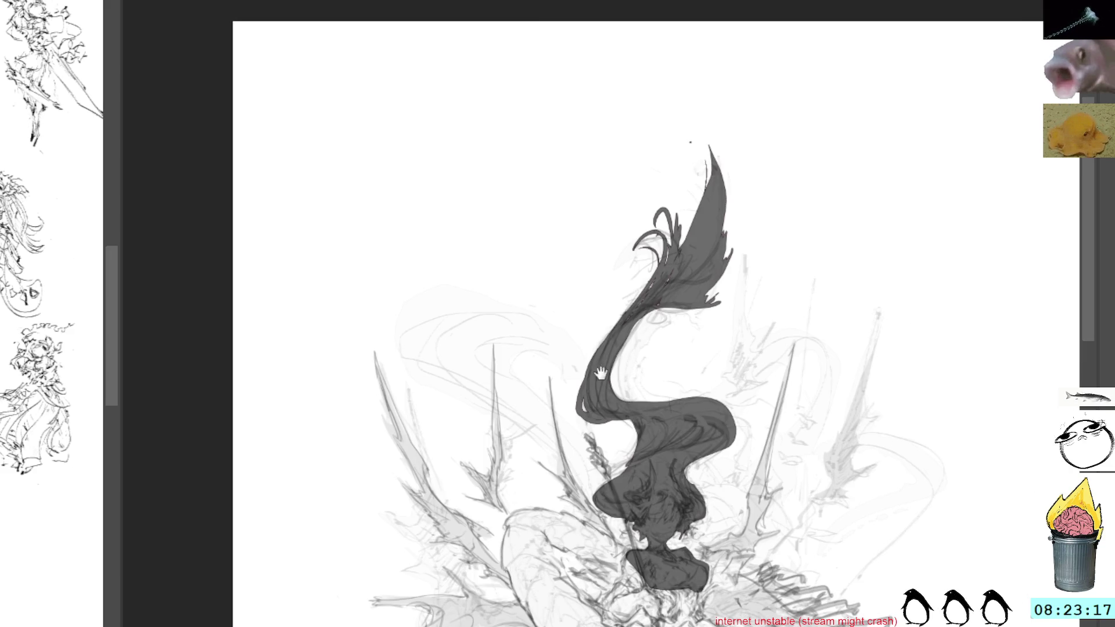
pyautogui.scroll(-3, 590, 403)
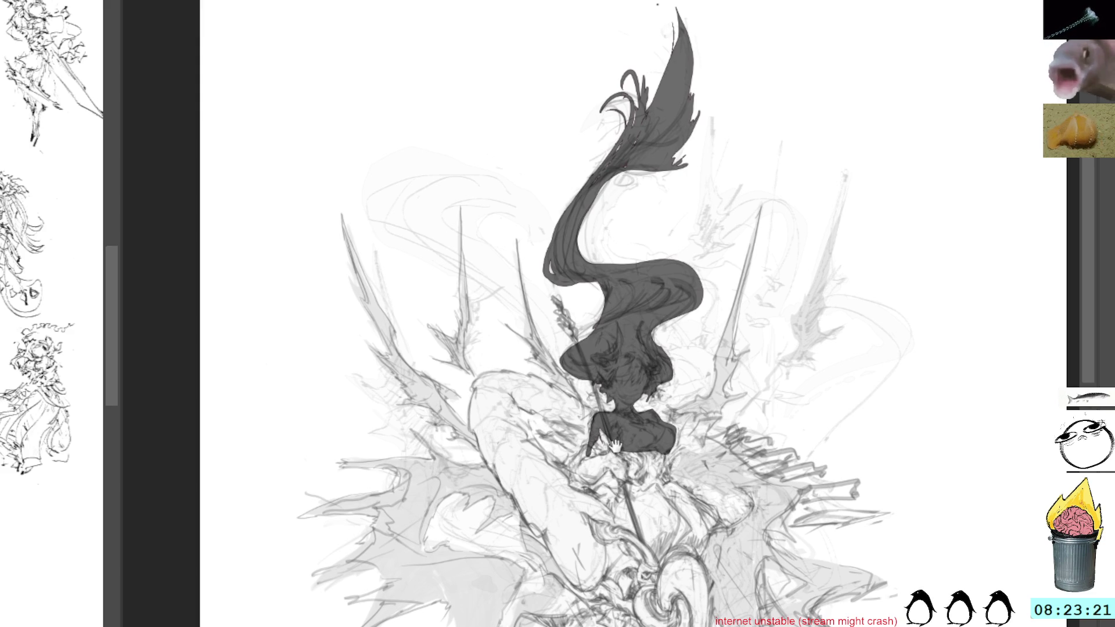
# Frame the figure and add small dark strokes for the arms and hands below the torso
pyautogui.moveTo(618, 448); pyautogui.dragTo(639, 428)
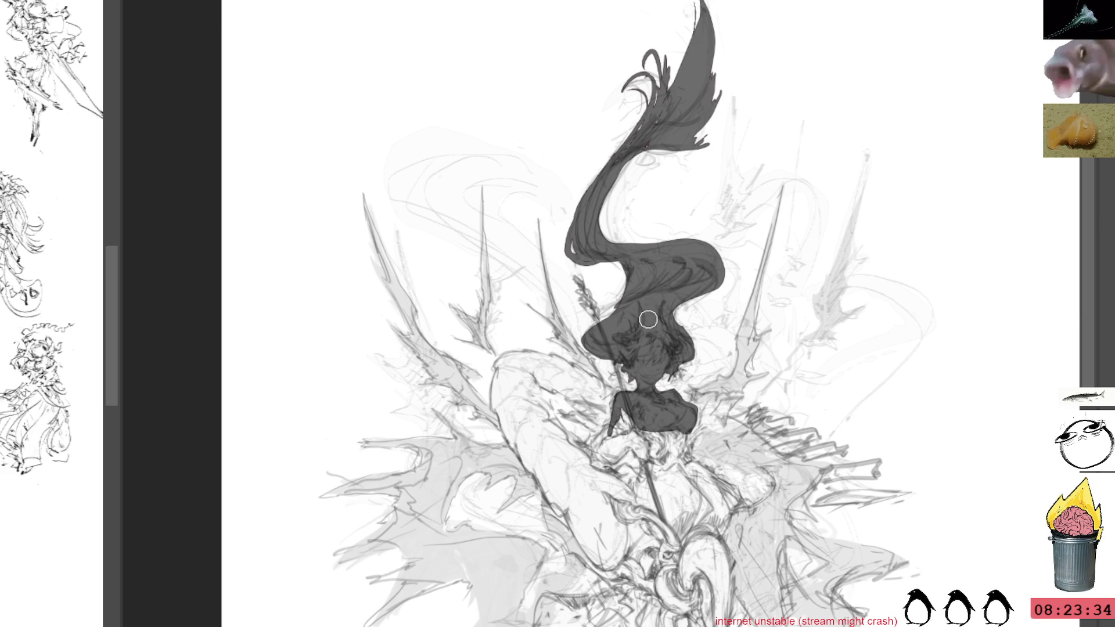
pyautogui.scroll(-3, 529, 176)
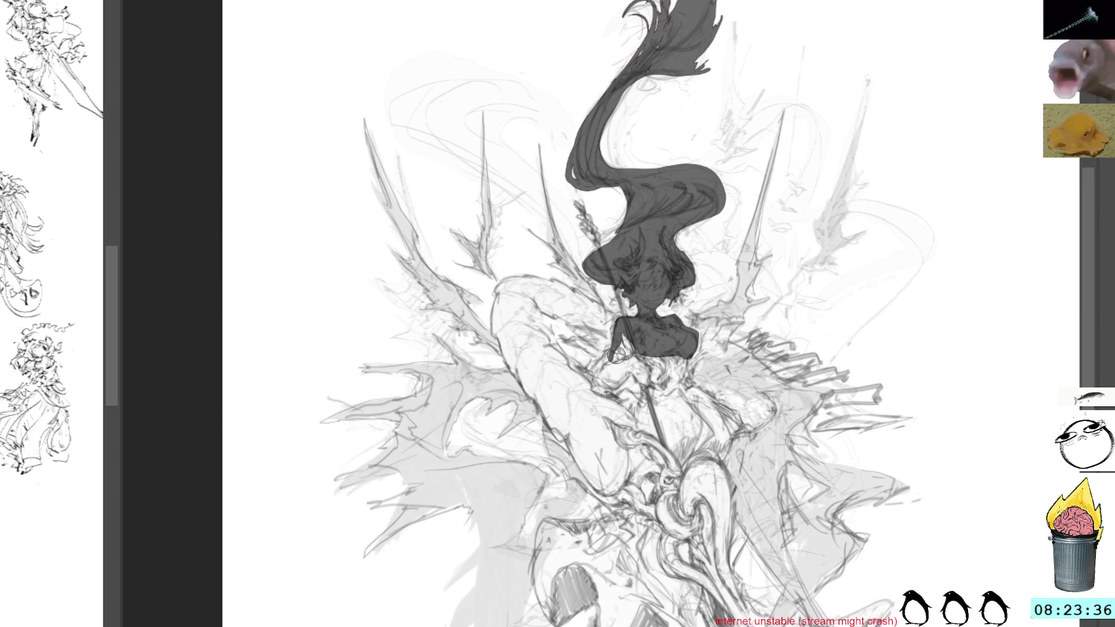
pyautogui.moveTo(621, 349)
pyautogui.mouseDown()
pyautogui.moveTo(600, 381)
pyautogui.moveTo(603, 358)
pyautogui.moveTo(603, 382)
pyautogui.moveTo(615, 360)
pyautogui.moveTo(606, 396)
pyautogui.moveTo(633, 343)
pyautogui.moveTo(654, 378)
pyautogui.moveTo(647, 401)
pyautogui.moveTo(668, 399)
pyautogui.moveTo(649, 365)
pyautogui.mouseUp()
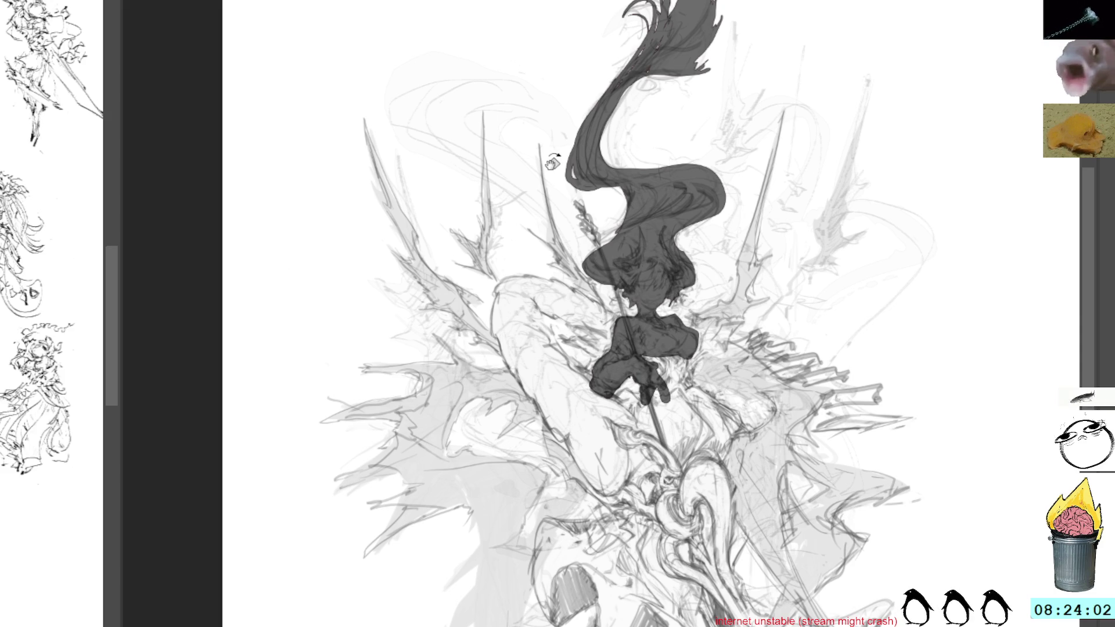
pyautogui.scroll(-2, 631, 283)
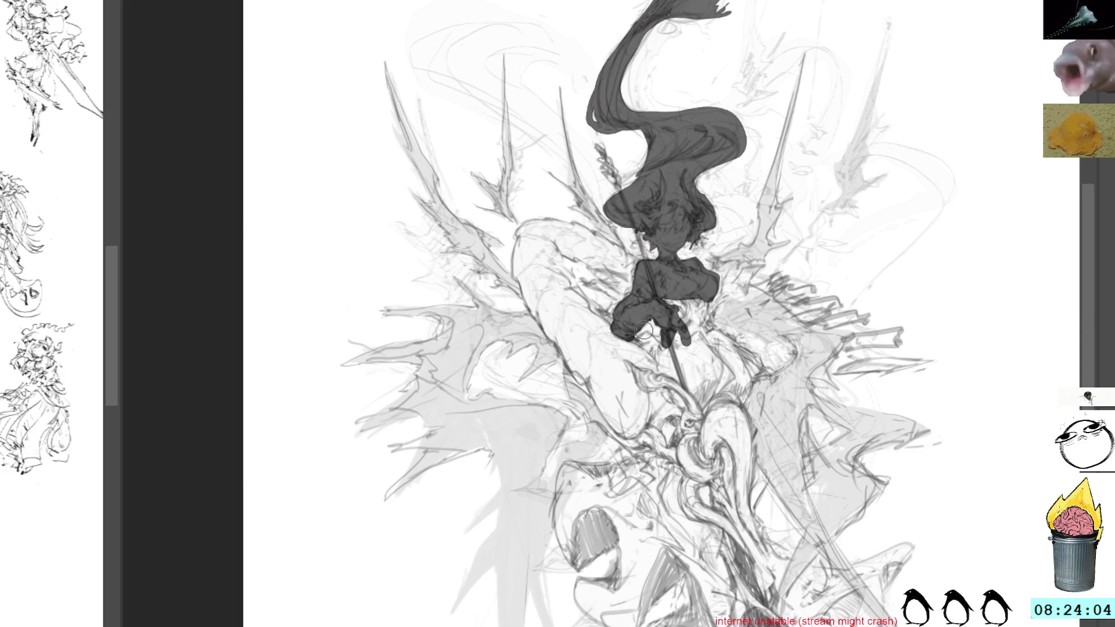
# Darken the torso and legs in grey, with a dark diagonal stroke at lower right
pyautogui.moveTo(636, 340)
pyautogui.mouseDown()
pyautogui.moveTo(676, 375)
pyautogui.moveTo(680, 358)
pyautogui.moveTo(675, 375)
pyautogui.mouseUp()
pyautogui.moveTo(672, 292); pyautogui.dragTo(678, 374)
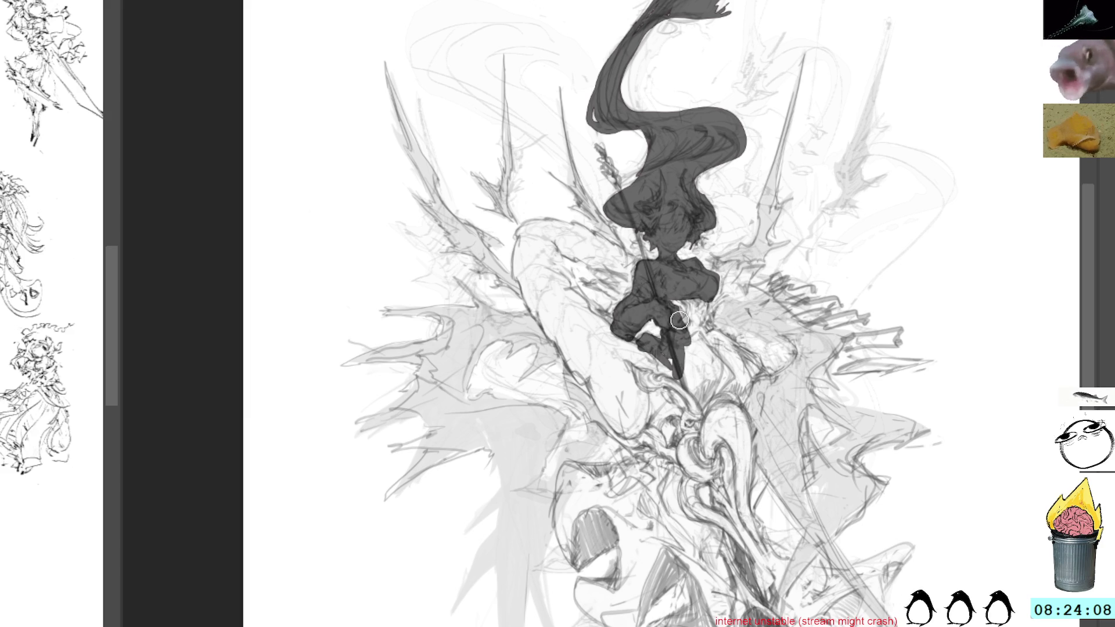
pyautogui.moveTo(679, 314)
pyautogui.mouseDown()
pyautogui.moveTo(688, 358)
pyautogui.moveTo(692, 332)
pyautogui.mouseUp()
pyautogui.moveTo(695, 292)
pyautogui.mouseDown()
pyautogui.moveTo(689, 353)
pyautogui.moveTo(704, 297)
pyautogui.moveTo(701, 353)
pyautogui.moveTo(706, 340)
pyautogui.moveTo(728, 345)
pyautogui.moveTo(766, 377)
pyautogui.mouseUp()
pyautogui.moveTo(706, 328)
pyautogui.mouseDown()
pyautogui.moveTo(773, 381)
pyautogui.moveTo(736, 364)
pyautogui.moveTo(737, 386)
pyautogui.moveTo(690, 375)
pyautogui.moveTo(680, 397)
pyautogui.moveTo(709, 410)
pyautogui.mouseUp()
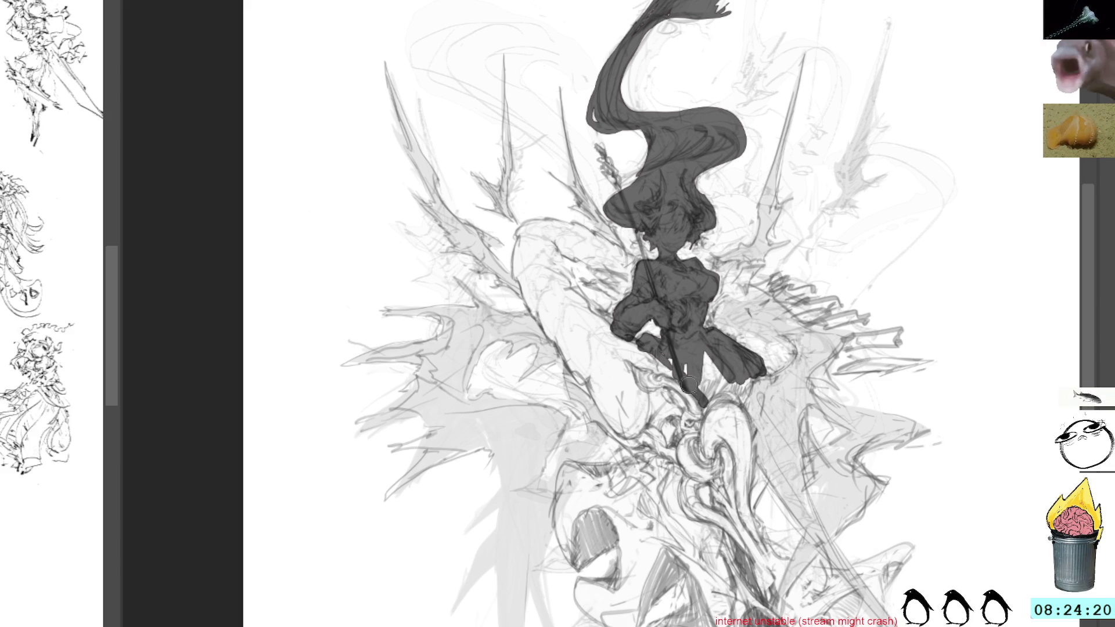
# Extend the lower legs downward and the dark strokes at the dress edge
pyautogui.moveTo(656, 334); pyautogui.dragTo(689, 427)
pyautogui.moveTo(677, 371); pyautogui.dragTo(697, 418)
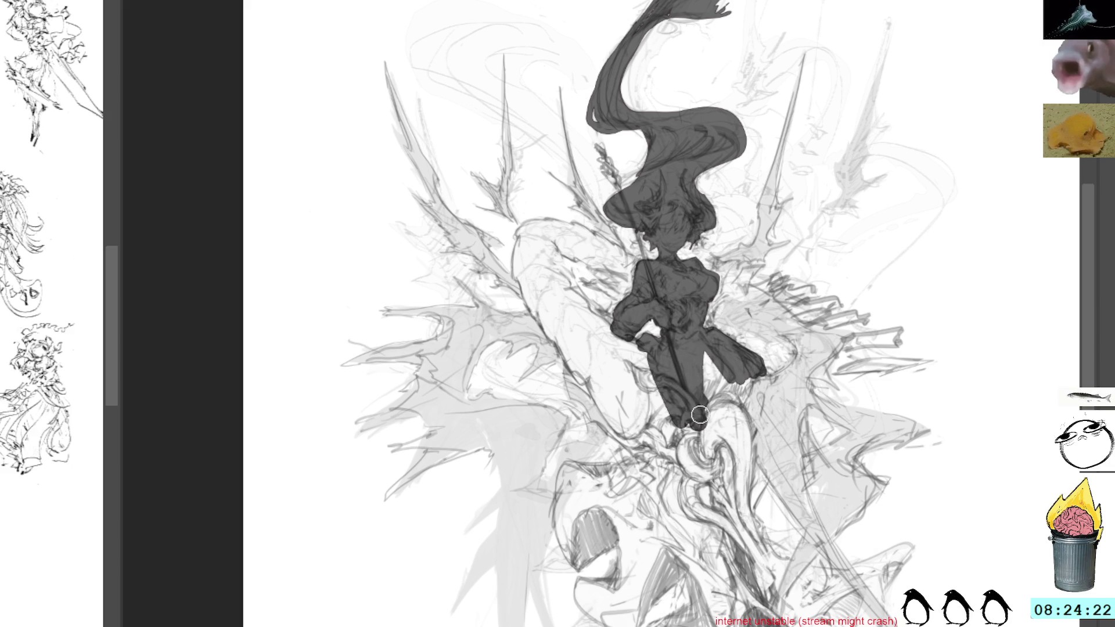
pyautogui.moveTo(693, 352)
pyautogui.mouseDown()
pyautogui.moveTo(752, 375)
pyautogui.moveTo(736, 396)
pyautogui.moveTo(767, 373)
pyautogui.mouseUp()
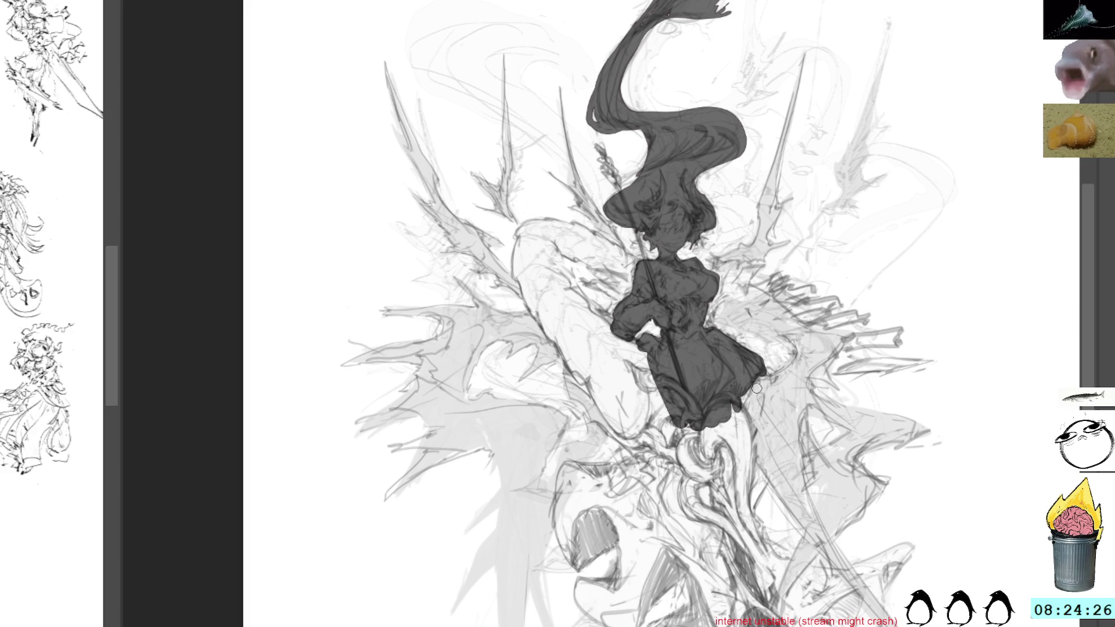
pyautogui.moveTo(765, 480)
pyautogui.mouseDown()
pyautogui.moveTo(733, 384)
pyautogui.moveTo(726, 409)
pyautogui.mouseUp()
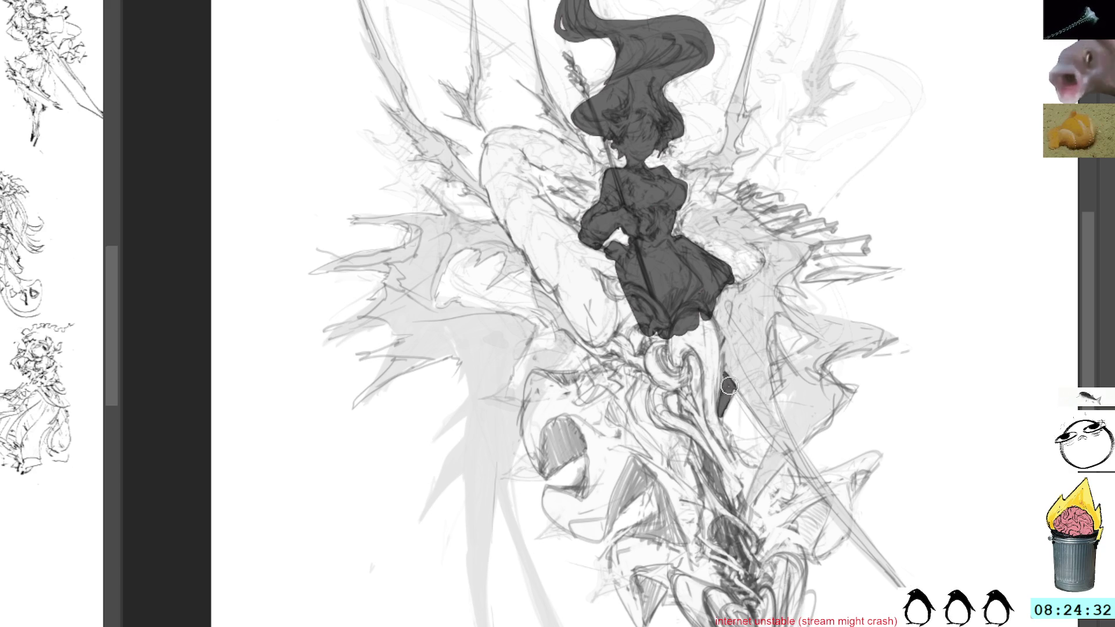
pyautogui.moveTo(729, 388); pyautogui.dragTo(735, 375)
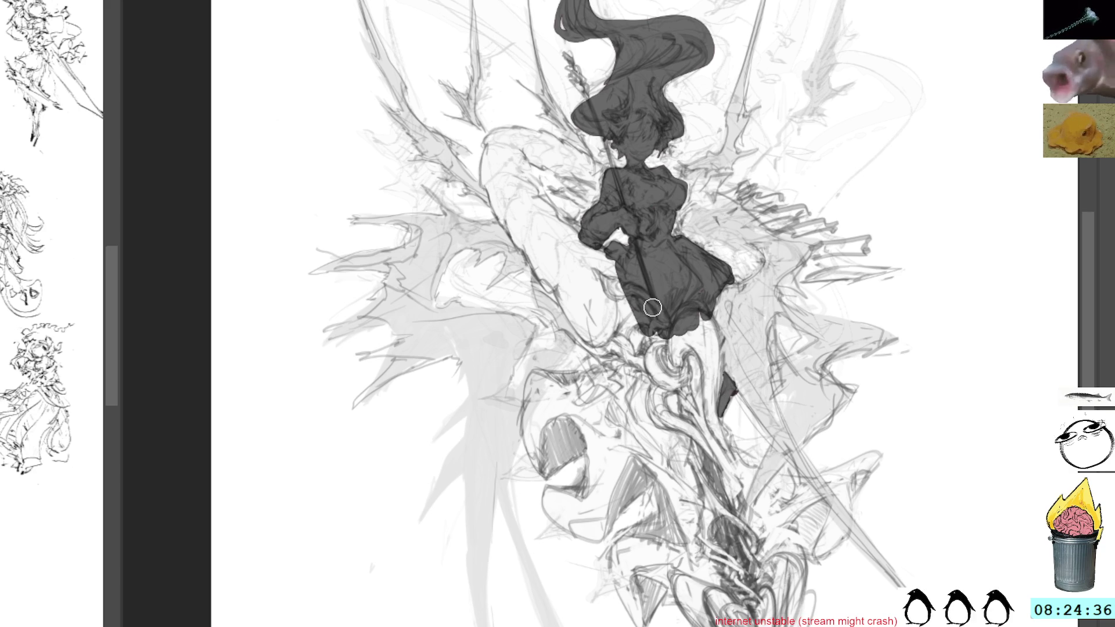
# Paint the feet below the dress and the spear shape beneath them in dark grey
pyautogui.moveTo(649, 349)
pyautogui.mouseDown()
pyautogui.moveTo(636, 388)
pyautogui.moveTo(610, 383)
pyautogui.mouseUp()
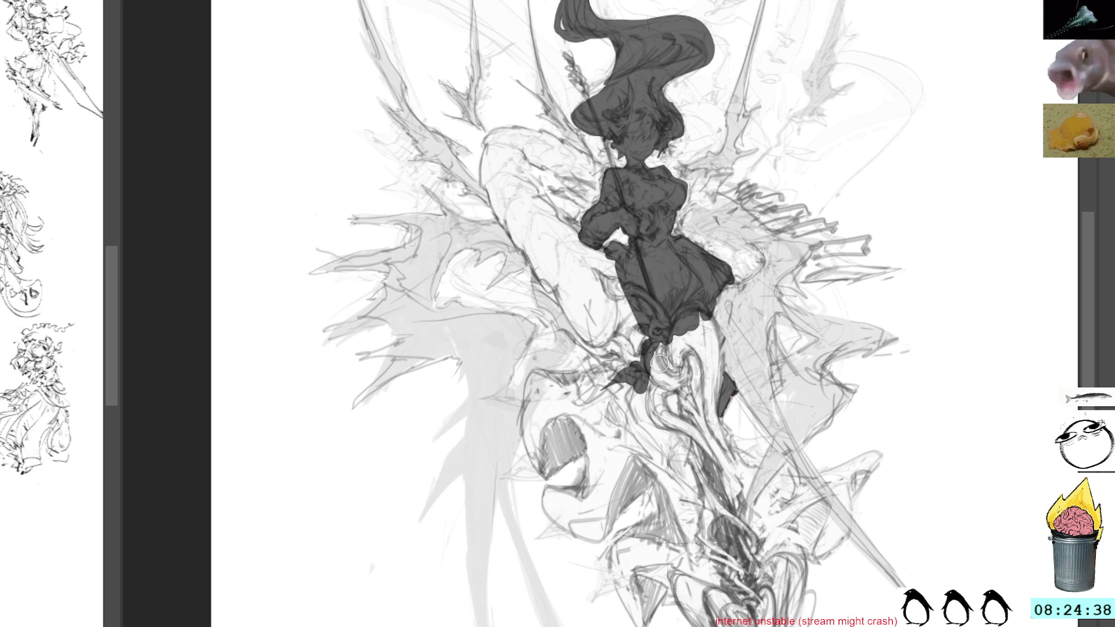
pyautogui.moveTo(660, 344)
pyautogui.mouseDown()
pyautogui.moveTo(672, 400)
pyautogui.moveTo(702, 449)
pyautogui.mouseUp()
pyautogui.moveTo(693, 362); pyautogui.dragTo(733, 497)
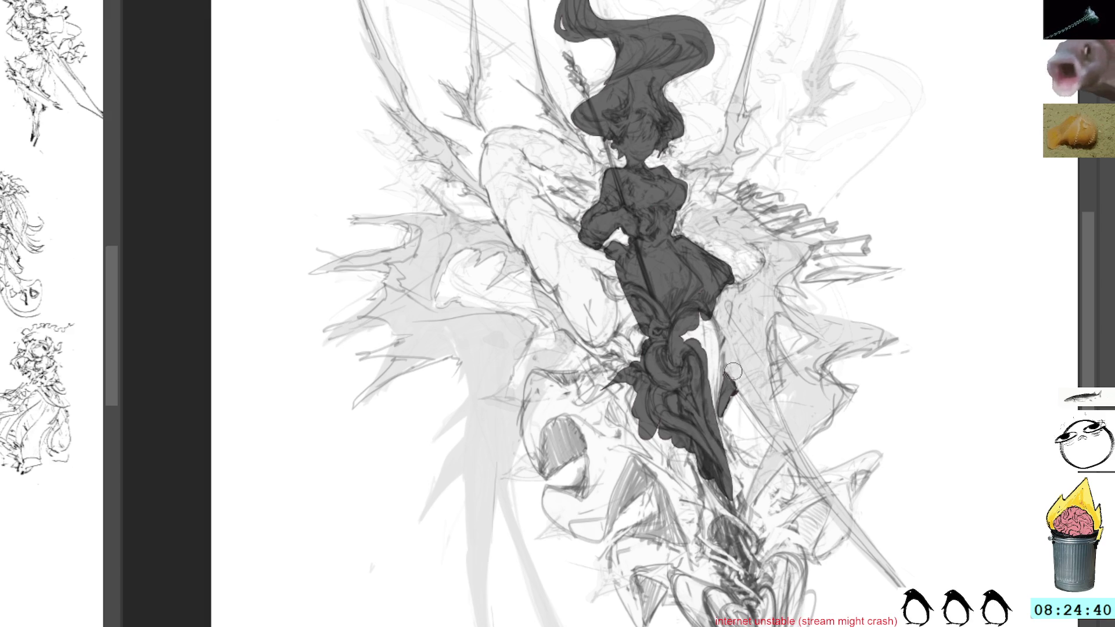
pyautogui.moveTo(728, 379)
pyautogui.mouseDown()
pyautogui.moveTo(719, 440)
pyautogui.moveTo(724, 405)
pyautogui.moveTo(784, 463)
pyautogui.moveTo(762, 466)
pyautogui.mouseUp()
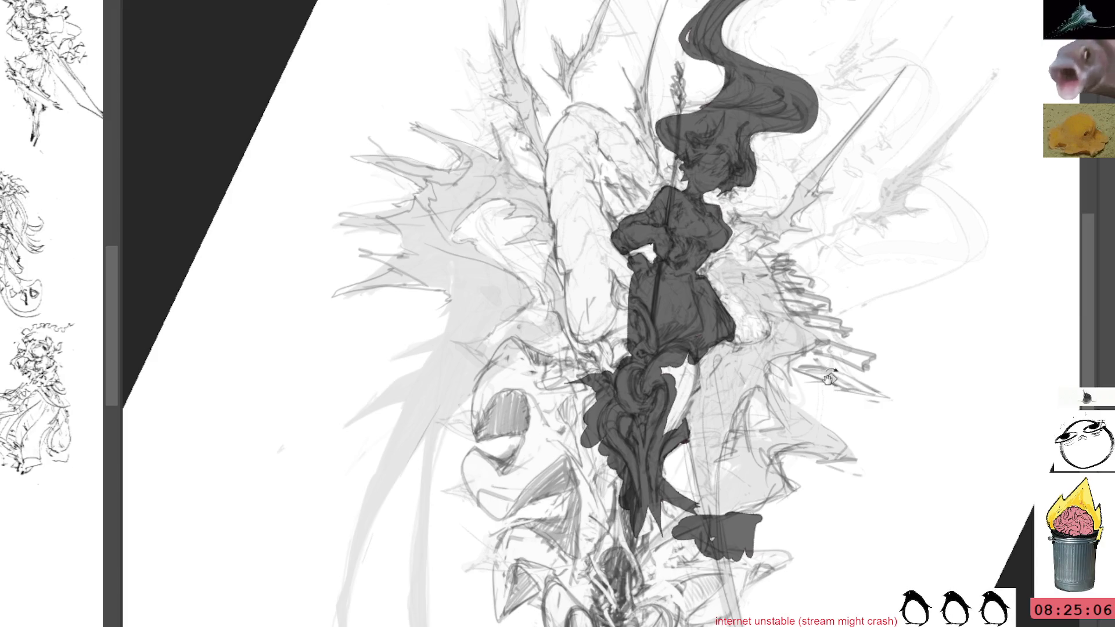
# Darken under the cloak, along the arm and in the hair, then trace a lasso outline along the blade
pyautogui.moveTo(831, 377); pyautogui.dragTo(644, 261)
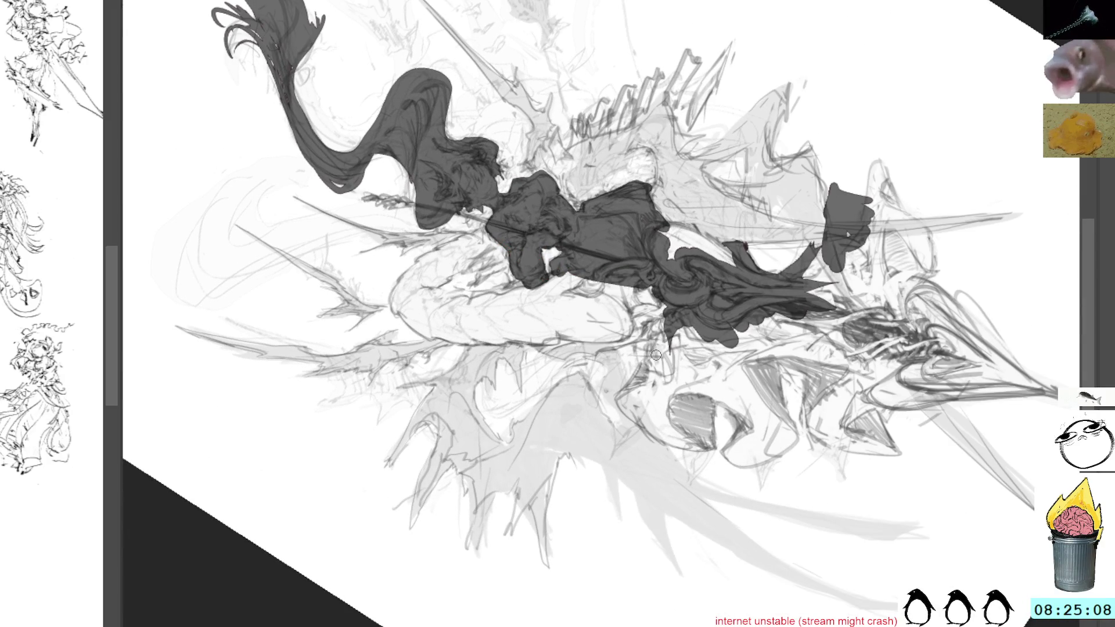
pyautogui.moveTo(655, 331)
pyautogui.mouseDown()
pyautogui.moveTo(652, 365)
pyautogui.moveTo(627, 400)
pyautogui.moveTo(640, 388)
pyautogui.moveTo(647, 262)
pyautogui.moveTo(685, 334)
pyautogui.moveTo(671, 353)
pyautogui.mouseUp()
pyautogui.moveTo(653, 284)
pyautogui.mouseDown()
pyautogui.moveTo(734, 454)
pyautogui.moveTo(523, 370)
pyautogui.moveTo(575, 378)
pyautogui.mouseUp()
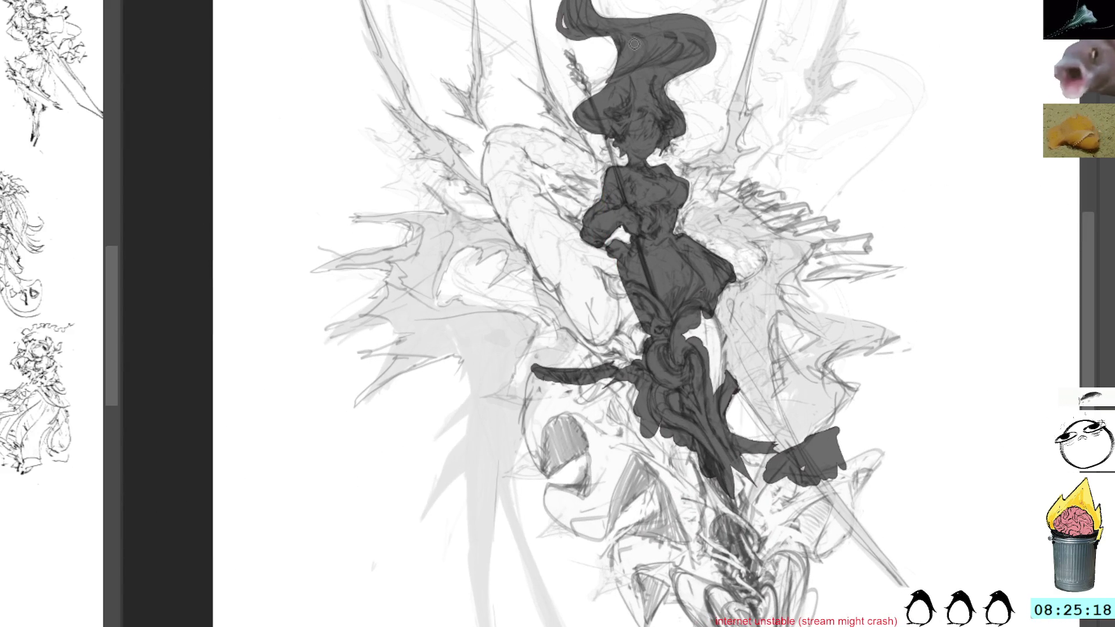
pyautogui.moveTo(635, 44); pyautogui.dragTo(623, 48)
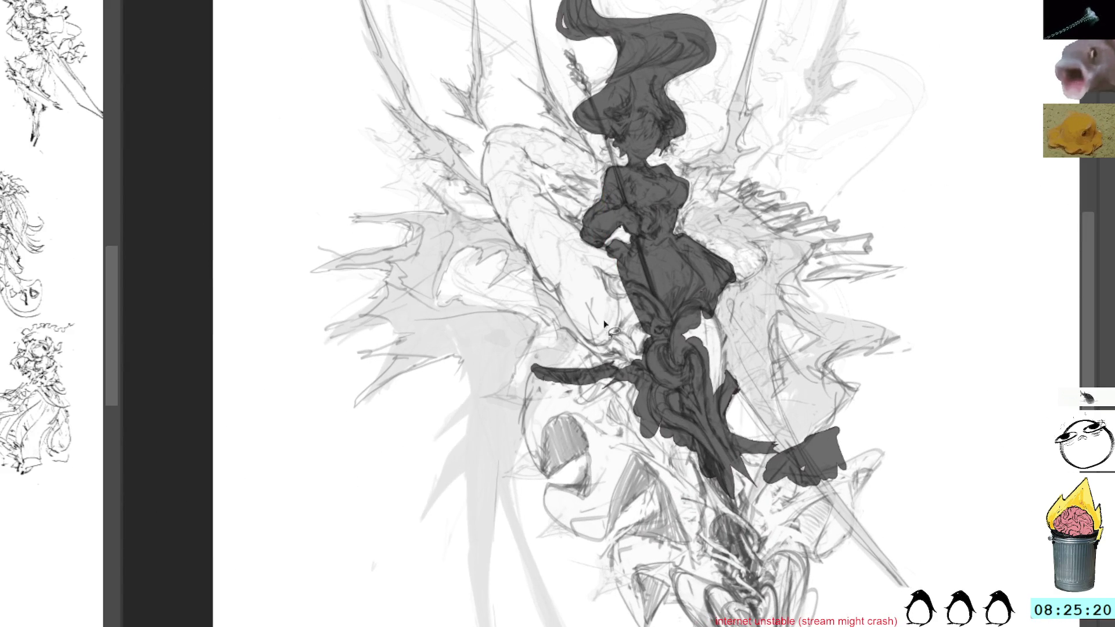
pyautogui.moveTo(649, 399)
pyautogui.mouseDown()
pyautogui.moveTo(540, 471)
pyautogui.moveTo(567, 492)
pyautogui.moveTo(593, 462)
pyautogui.moveTo(597, 475)
pyautogui.moveTo(547, 505)
pyautogui.moveTo(605, 551)
pyautogui.moveTo(640, 510)
pyautogui.moveTo(652, 527)
pyautogui.moveTo(622, 540)
pyautogui.moveTo(610, 610)
pyautogui.moveTo(678, 610)
pyautogui.mouseUp()
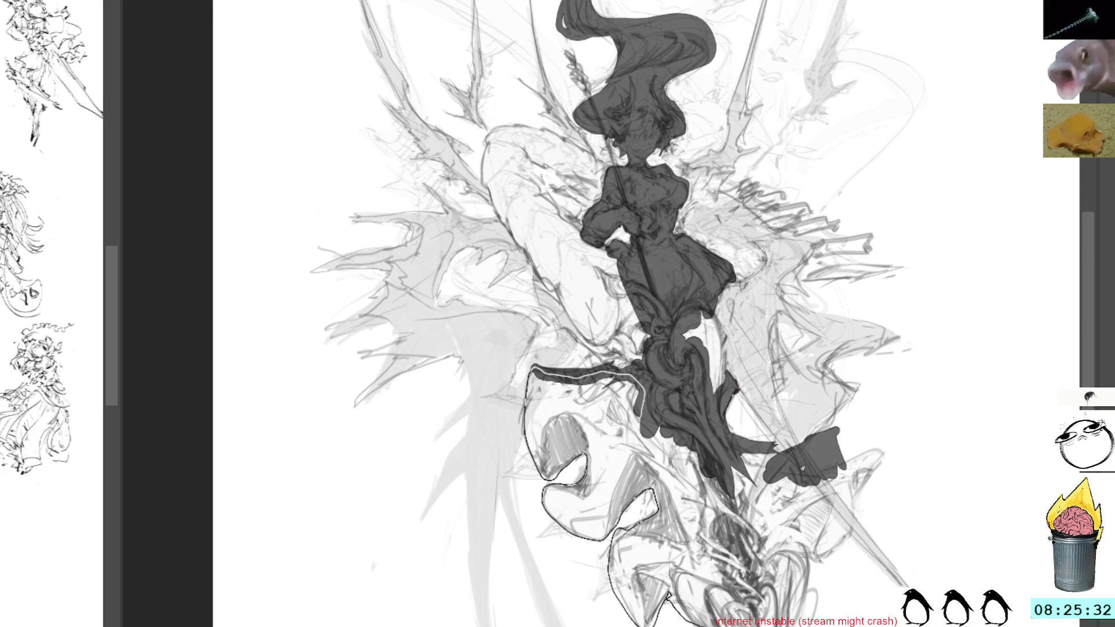
# Finish outlining the lower robe shape, fill it with dark grey, and return to the brush
pyautogui.moveTo(789, 610)
pyautogui.mouseDown()
pyautogui.moveTo(806, 515)
pyautogui.moveTo(784, 549)
pyautogui.mouseUp()
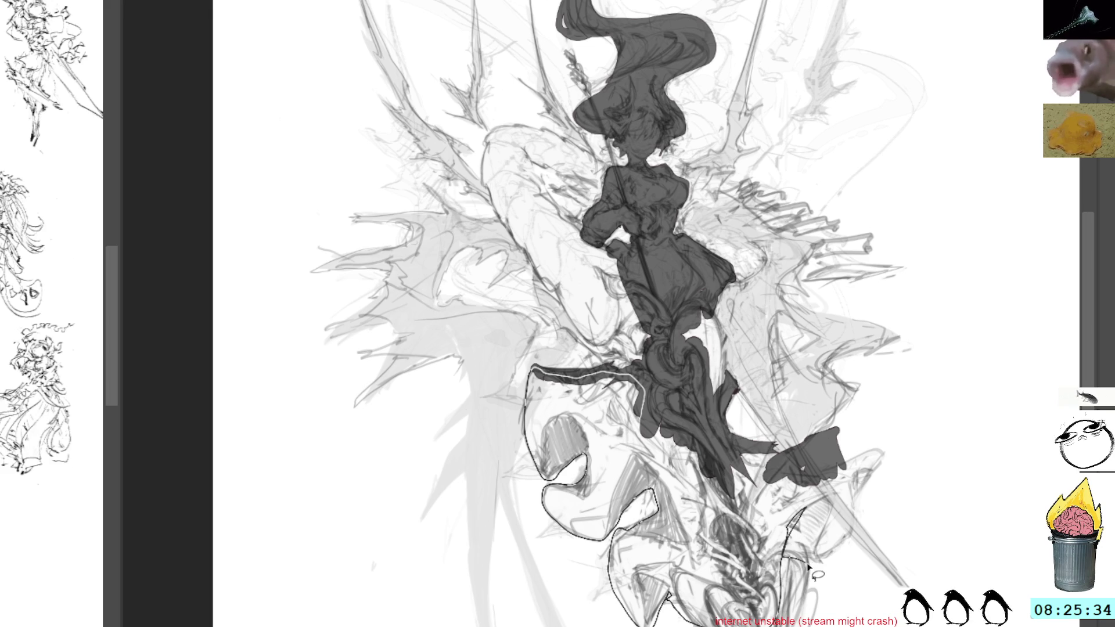
pyautogui.moveTo(859, 540)
pyautogui.mouseDown()
pyautogui.moveTo(880, 458)
pyautogui.moveTo(788, 485)
pyautogui.mouseUp()
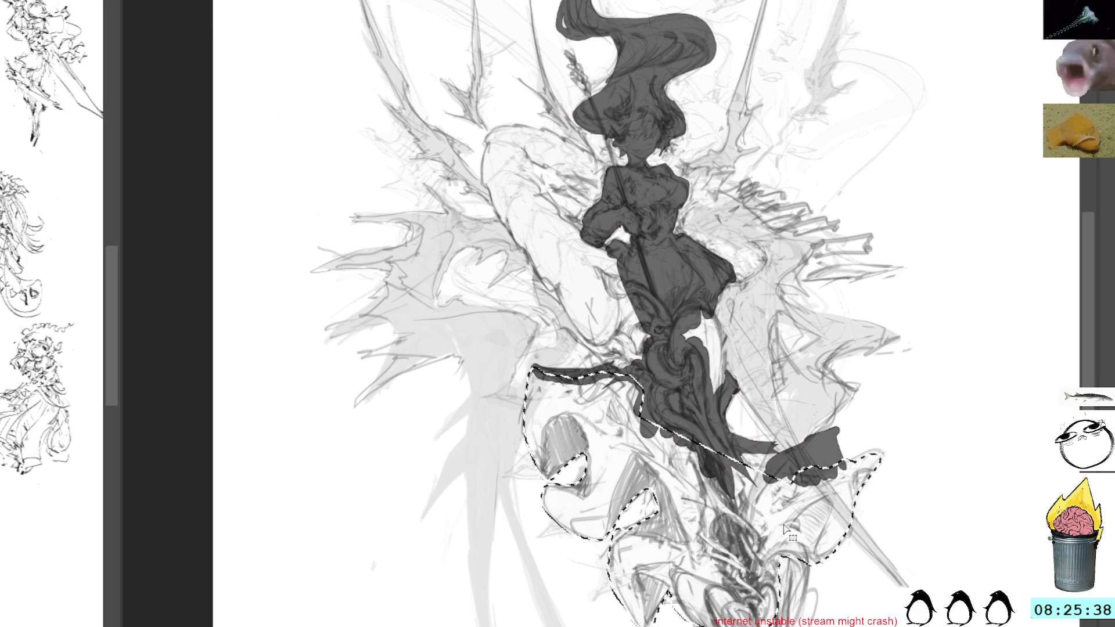
pyautogui.scroll(-2, 791, 524)
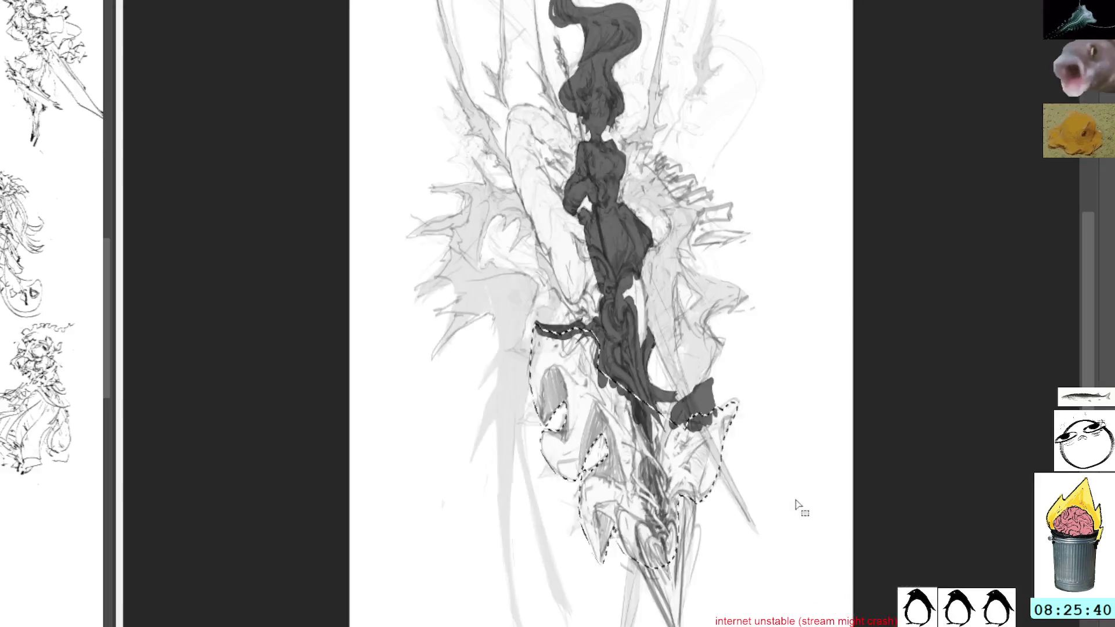
pyautogui.scroll(2, 776, 504)
pyautogui.hotkey('shift', 'BackSpace')
pyautogui.hotkey('ctrl', 'shift', 'a')
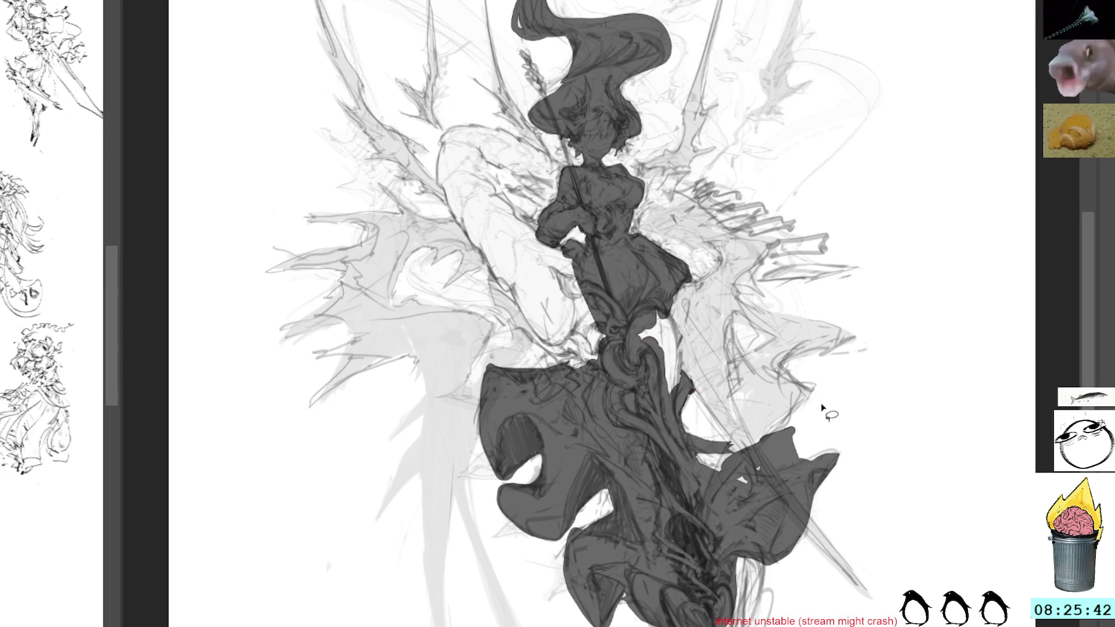
pyautogui.press('b')
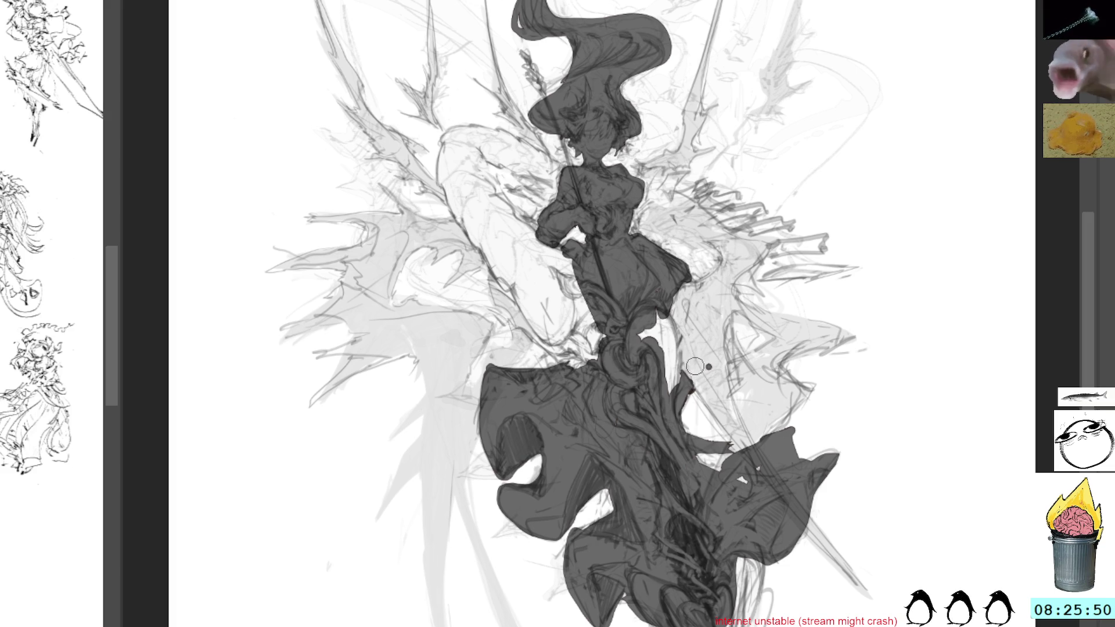
# Try sketch strokes at the bottom of the skirt and undo them again
pyautogui.moveTo(689, 352); pyautogui.dragTo(688, 303)
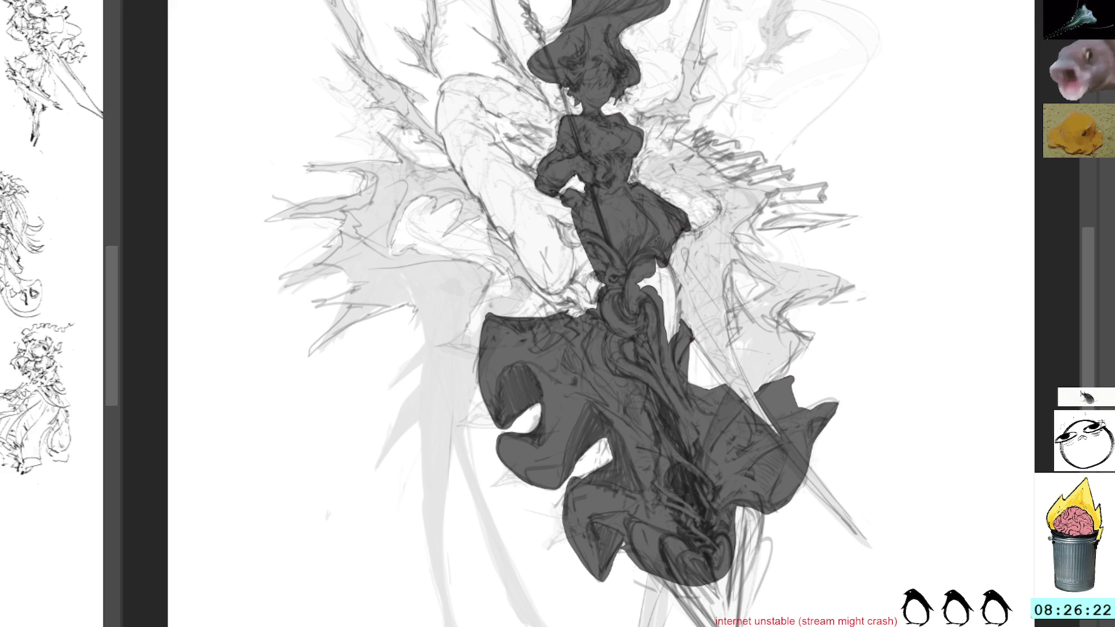
pyautogui.moveTo(750, 522); pyautogui.dragTo(680, 618)
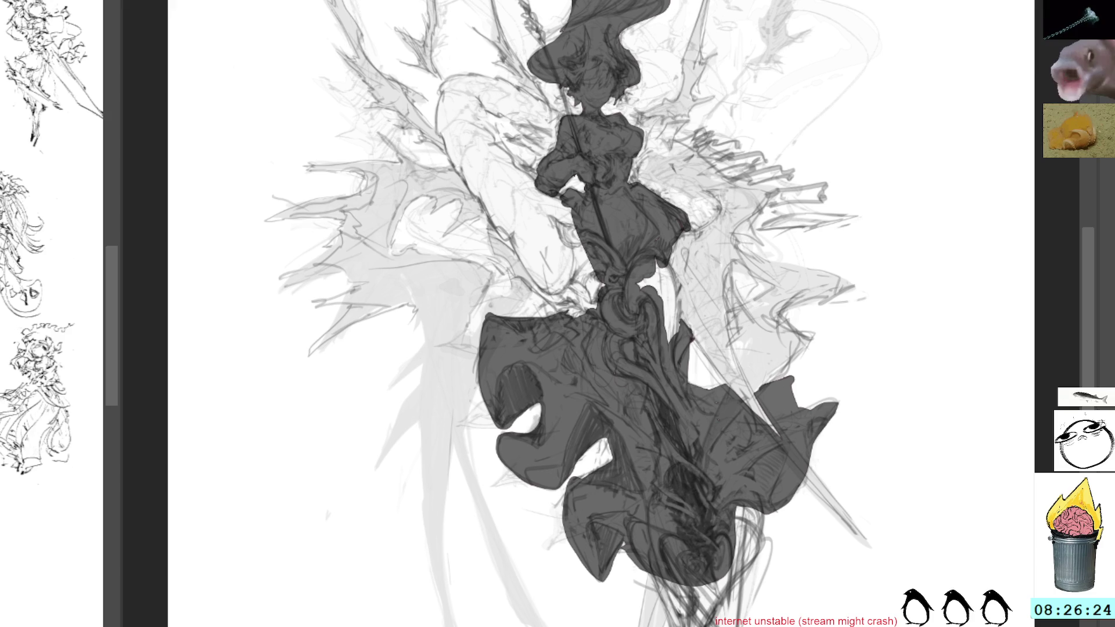
pyautogui.hotkey('ctrl', 'z')
pyautogui.moveTo(750, 523); pyautogui.dragTo(680, 619)
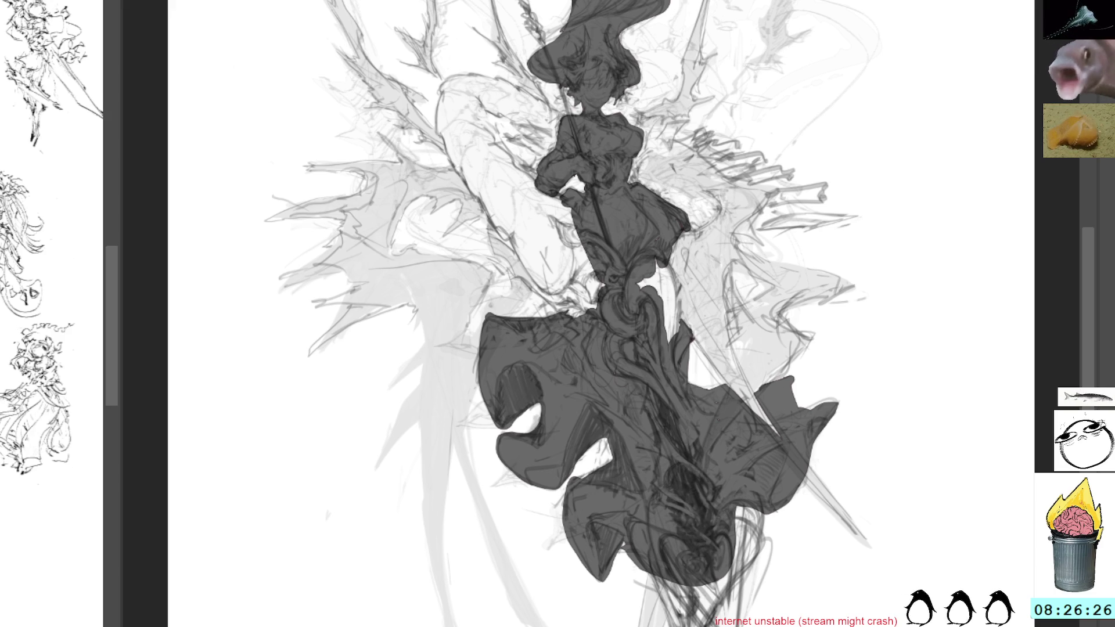
pyautogui.hotkey('ctrl', 'z')
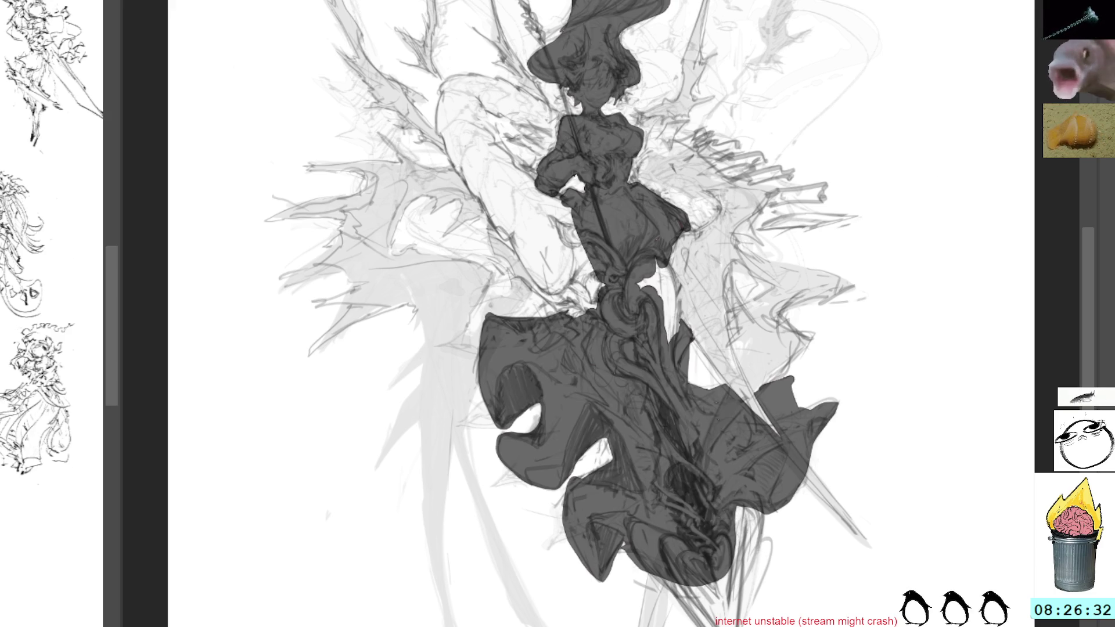
pyautogui.hotkey('ctrl', 'z')
pyautogui.hotkey('ctrl', 'shift', 'z')
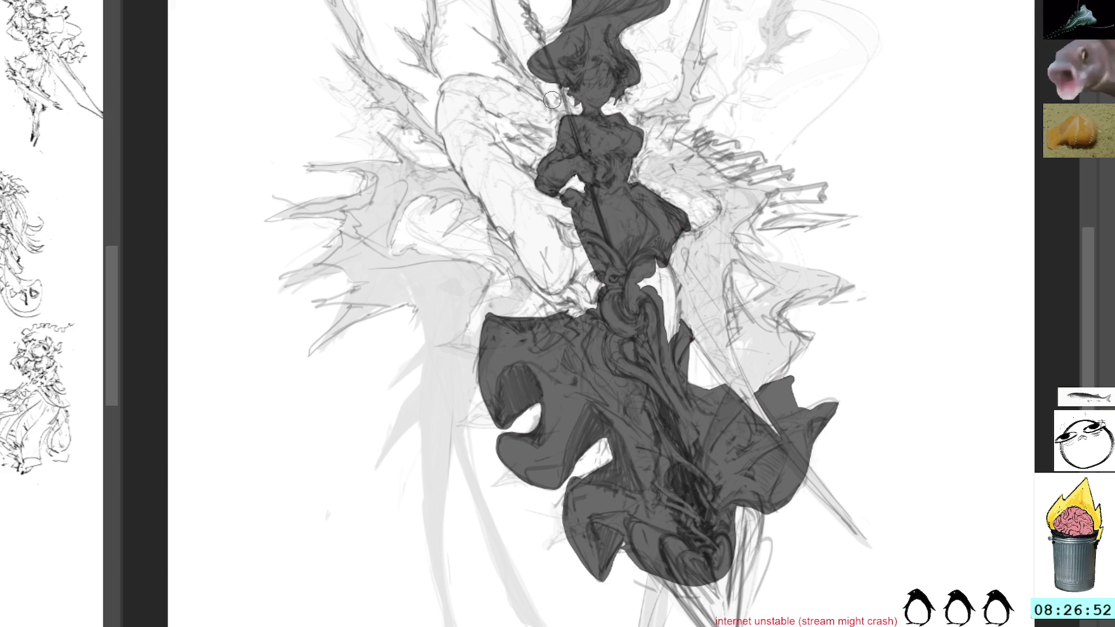
# Darken and detail the top of the spear with small marks at its tip
pyautogui.moveTo(551, 100); pyautogui.dragTo(571, 123)
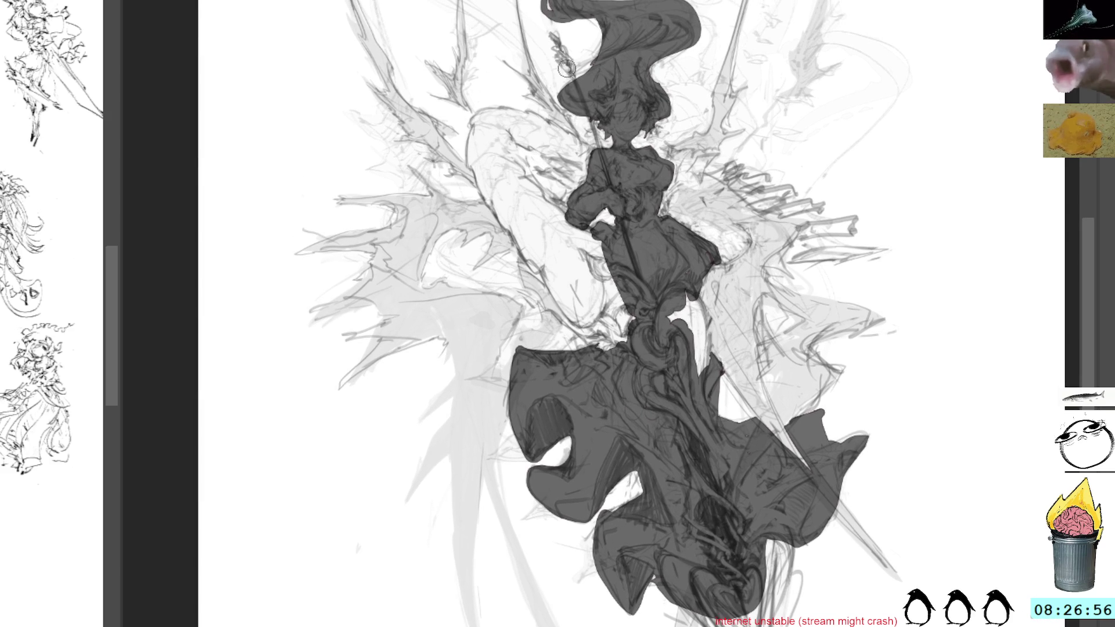
pyautogui.moveTo(562, 61); pyautogui.dragTo(571, 75)
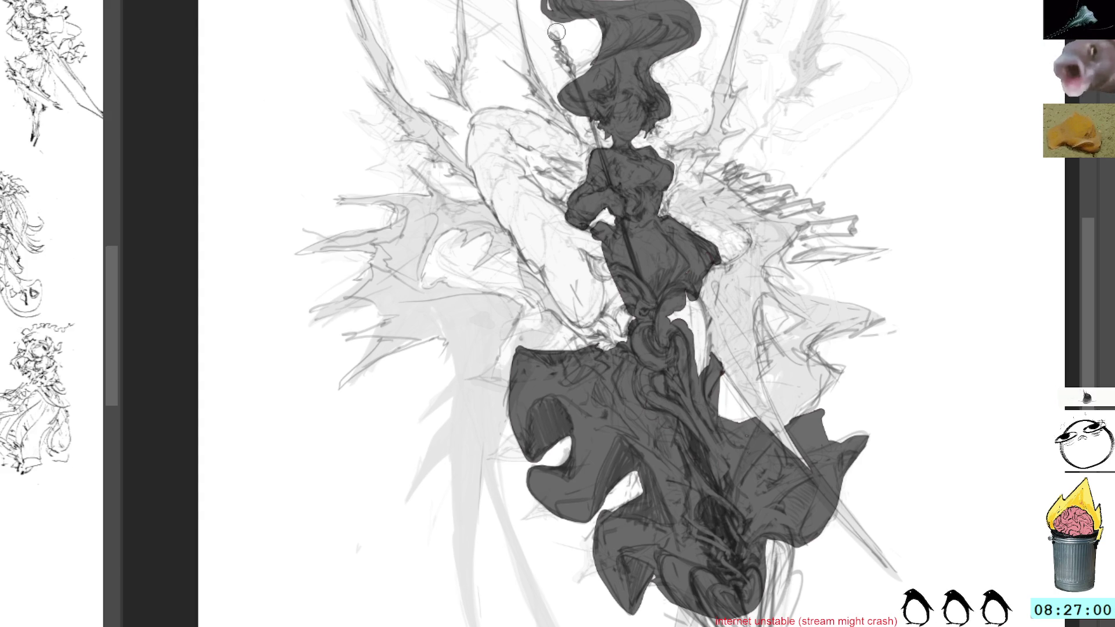
pyautogui.moveTo(560, 64)
pyautogui.mouseDown()
pyautogui.moveTo(572, 71)
pyautogui.moveTo(558, 44)
pyautogui.mouseUp()
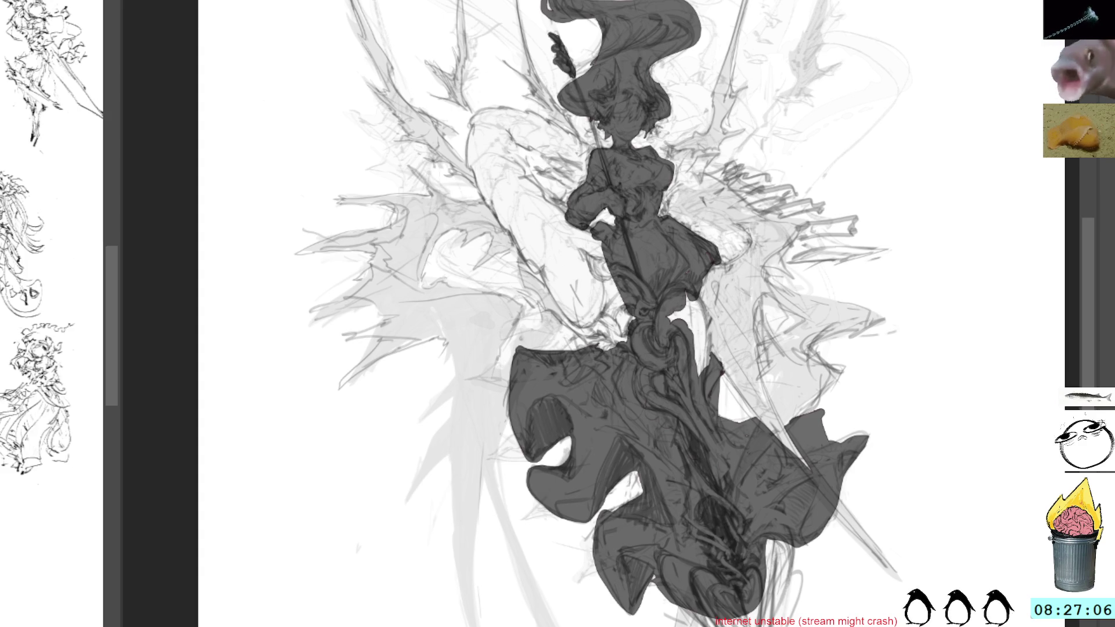
pyautogui.moveTo(644, 1); pyautogui.dragTo(601, 53)
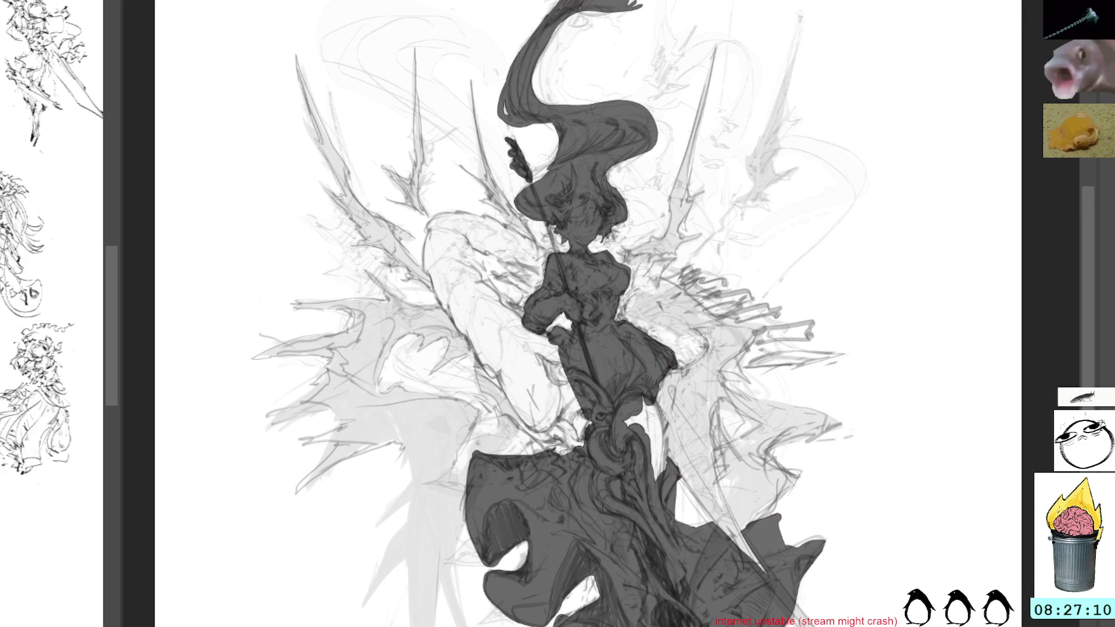
# Paint thin strands inside the dark hair and curly locks along its edges
pyautogui.moveTo(564, 45)
pyautogui.mouseDown()
pyautogui.moveTo(540, 105)
pyautogui.moveTo(542, 36)
pyautogui.mouseUp()
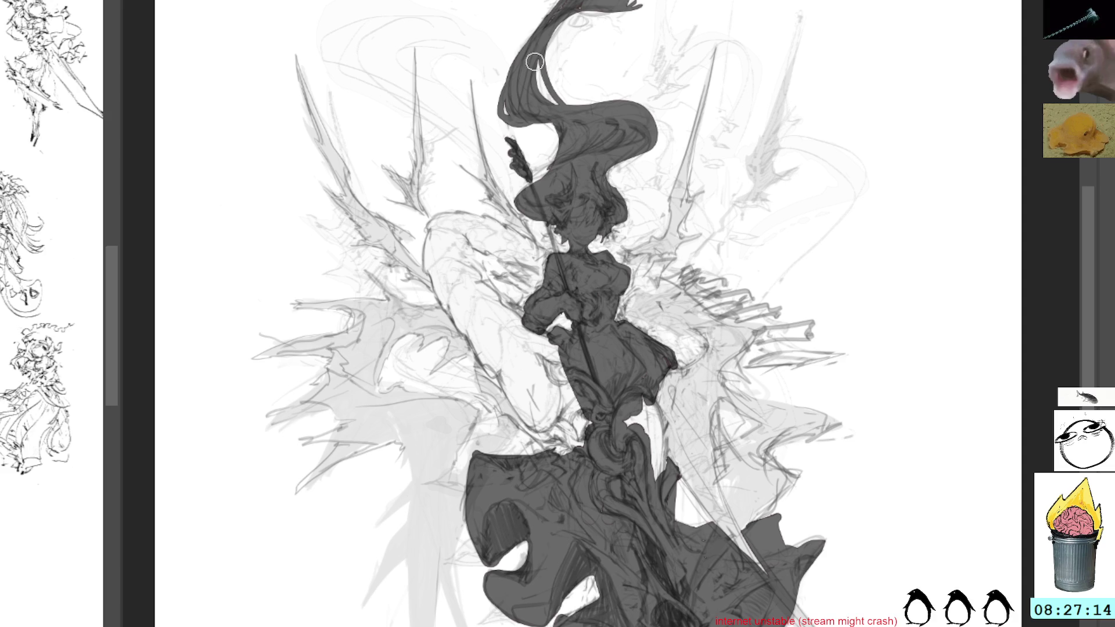
pyautogui.moveTo(614, 94)
pyautogui.mouseDown()
pyautogui.moveTo(534, 45)
pyautogui.moveTo(615, 103)
pyautogui.mouseUp()
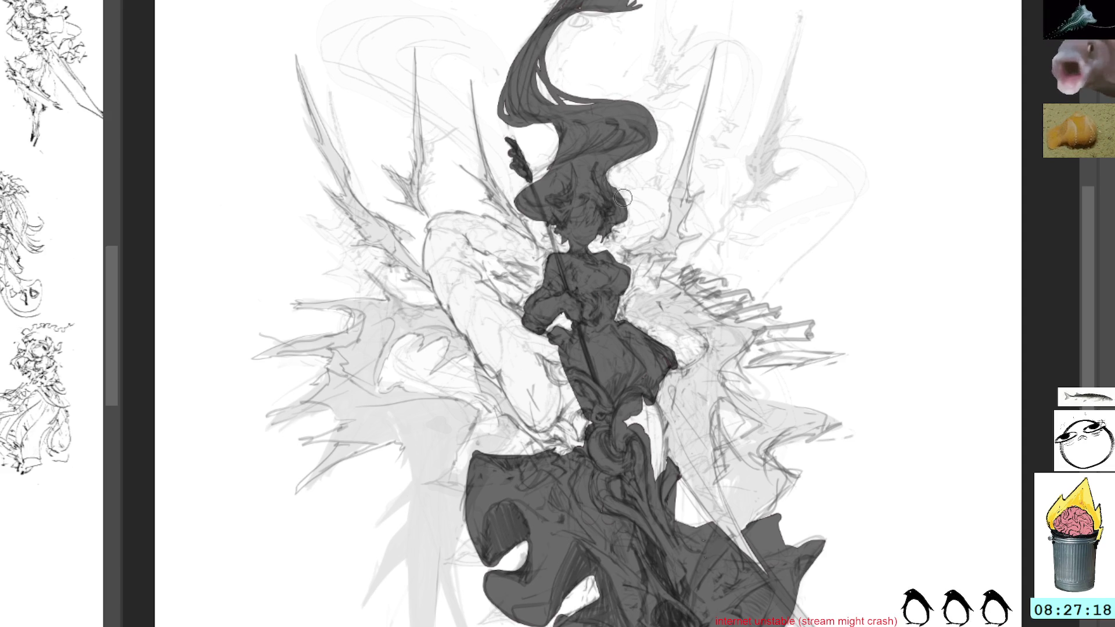
pyautogui.moveTo(625, 194)
pyautogui.mouseDown()
pyautogui.moveTo(614, 231)
pyautogui.moveTo(634, 229)
pyautogui.moveTo(619, 204)
pyautogui.moveTo(610, 242)
pyautogui.moveTo(615, 209)
pyautogui.moveTo(636, 219)
pyautogui.mouseUp()
pyautogui.moveTo(605, 171); pyautogui.dragTo(630, 215)
pyautogui.moveTo(535, 122)
pyautogui.mouseDown()
pyautogui.moveTo(516, 191)
pyautogui.moveTo(532, 201)
pyautogui.moveTo(534, 178)
pyautogui.mouseUp()
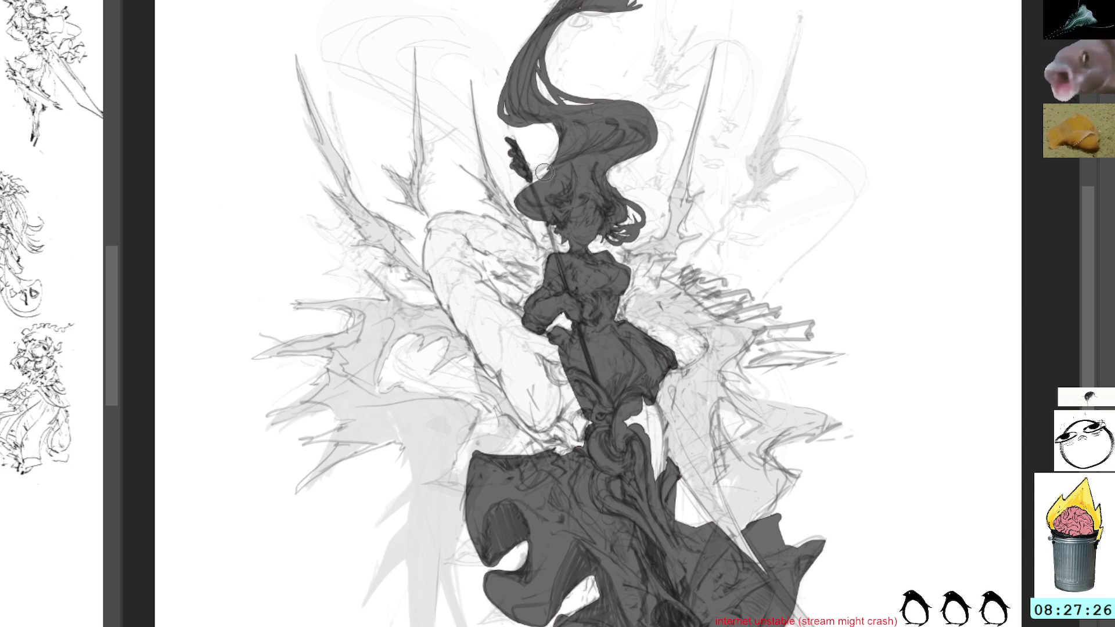
pyautogui.moveTo(632, 292); pyautogui.dragTo(592, 194)
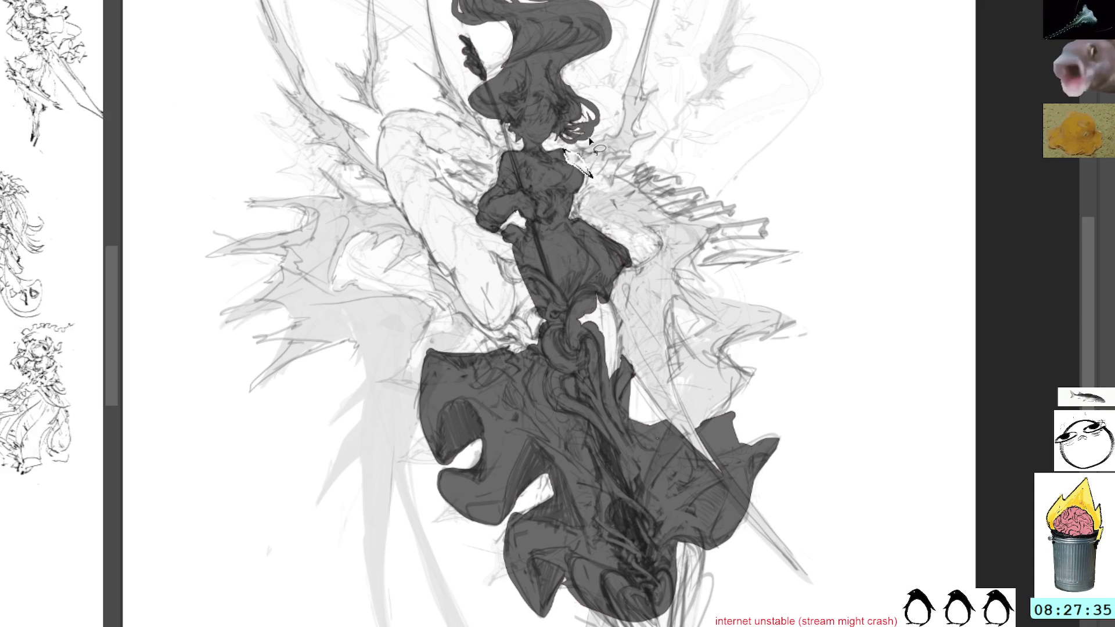
# Try and undo stray strokes across the chest and beside the arm
pyautogui.moveTo(567, 150); pyautogui.dragTo(591, 174)
pyautogui.hotkey('ctrl', 'z')
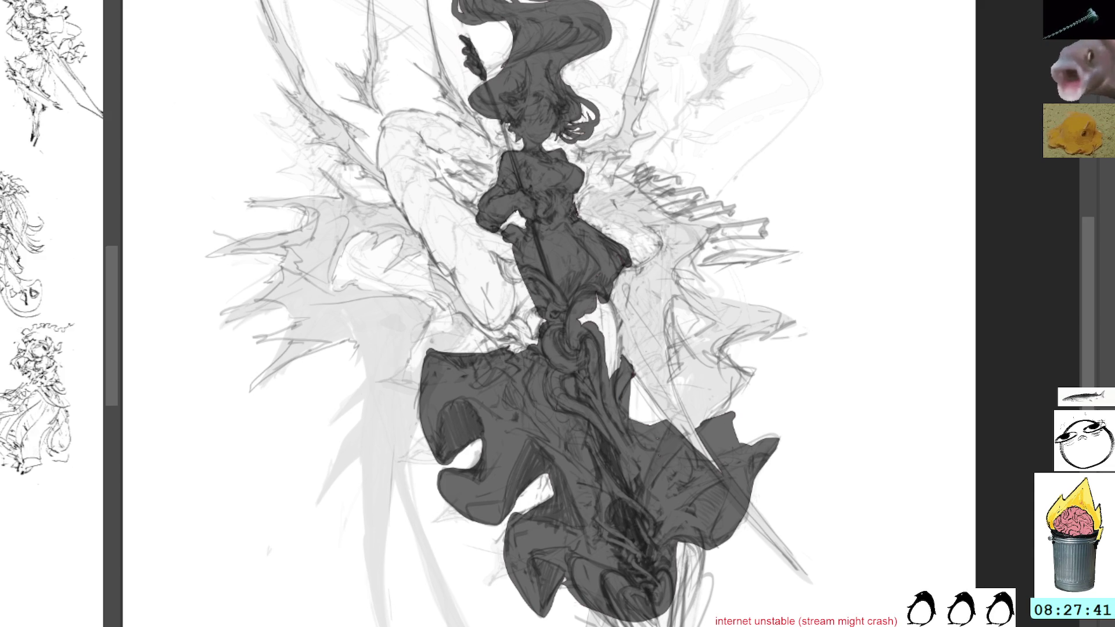
pyautogui.moveTo(454, 170)
pyautogui.mouseDown()
pyautogui.moveTo(510, 192)
pyautogui.moveTo(435, 180)
pyautogui.moveTo(478, 209)
pyautogui.moveTo(438, 184)
pyautogui.mouseUp()
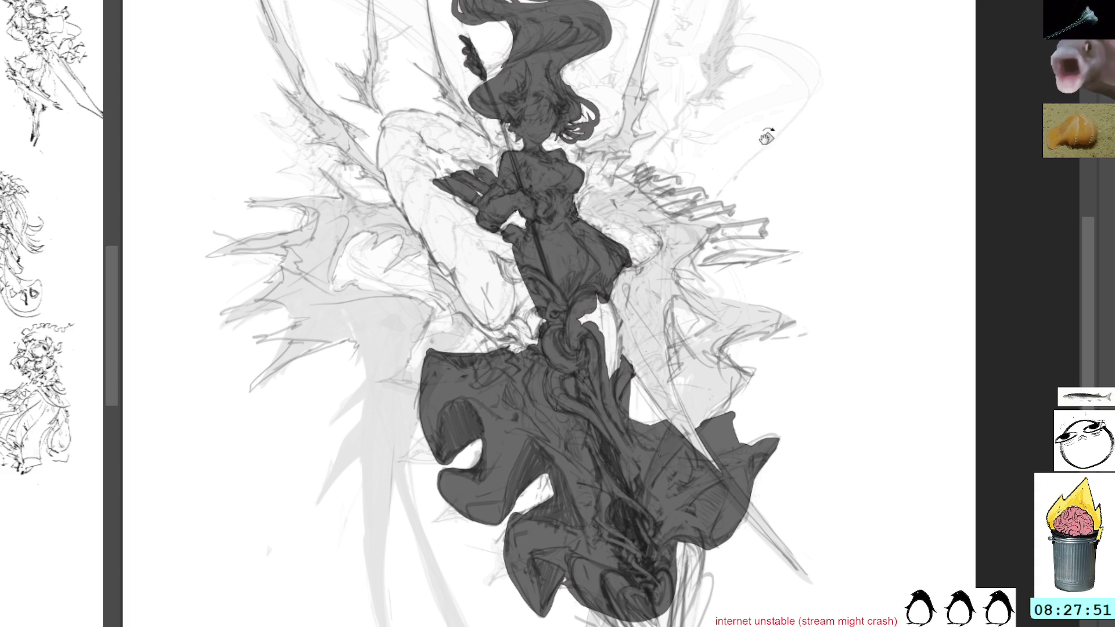
pyautogui.hotkey('ctrl', 'z')
pyautogui.hotkey('ctrl', 'z')
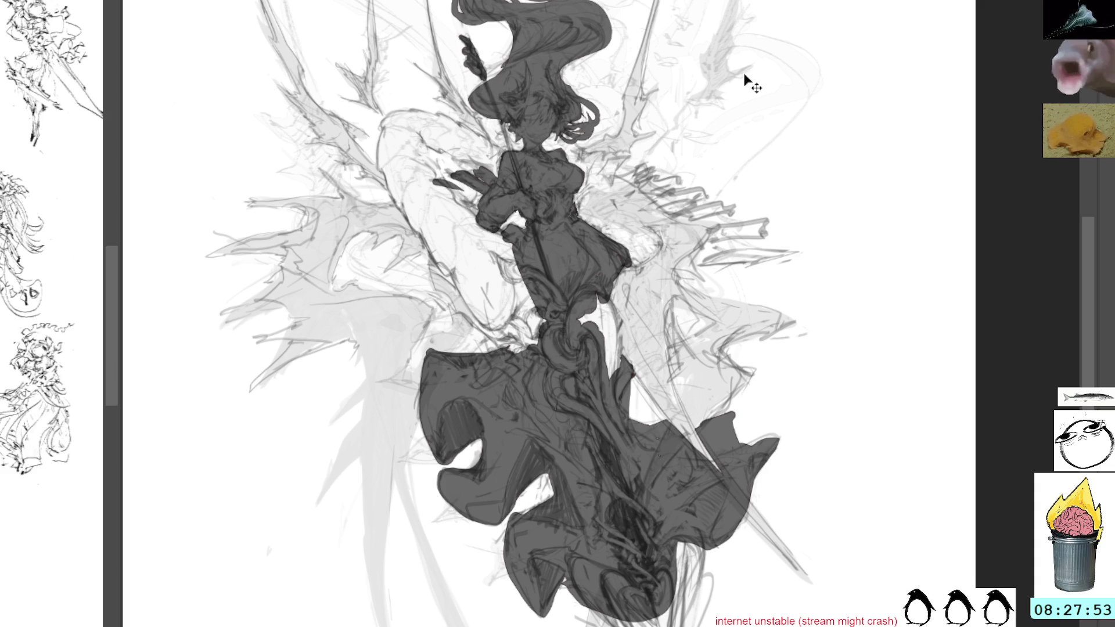
pyautogui.hotkey('ctrl', 'z')
pyautogui.hotkey('ctrl', 'z')
pyautogui.hotkey('ctrl', 'z')
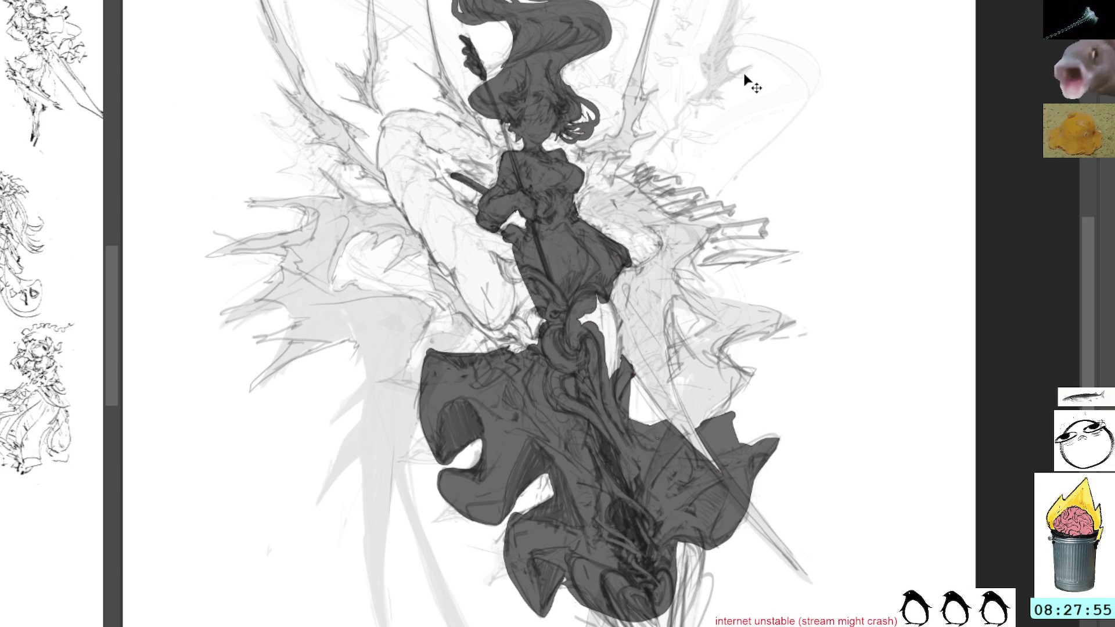
pyautogui.hotkey('ctrl', 'z')
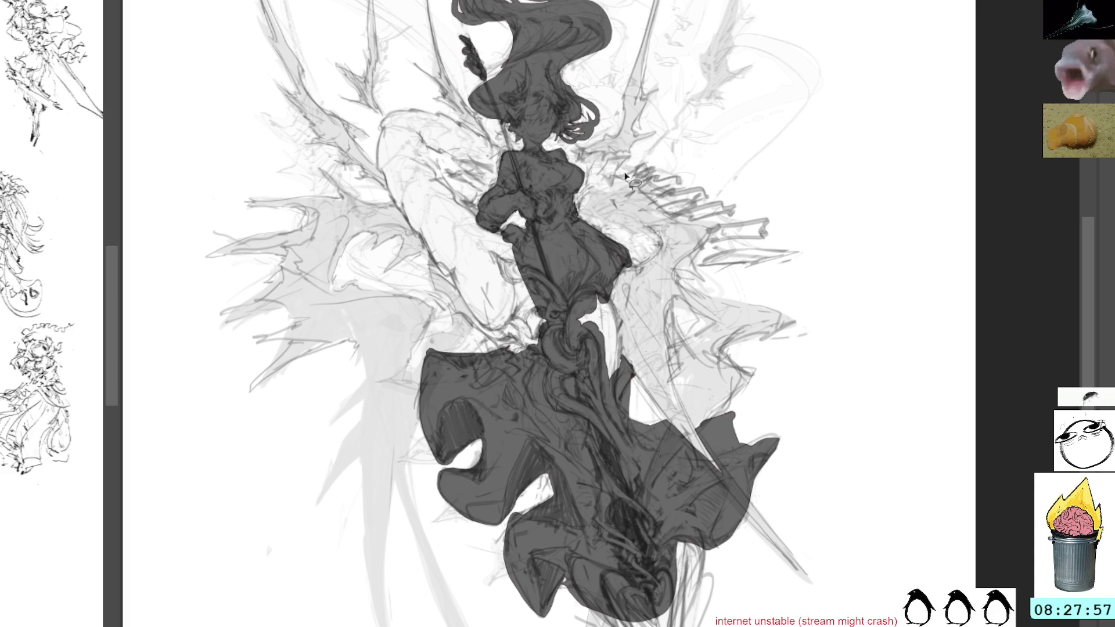
# Add thin curved strokes over the hatched shard shape beside the torso
pyautogui.moveTo(649, 165); pyautogui.dragTo(614, 185)
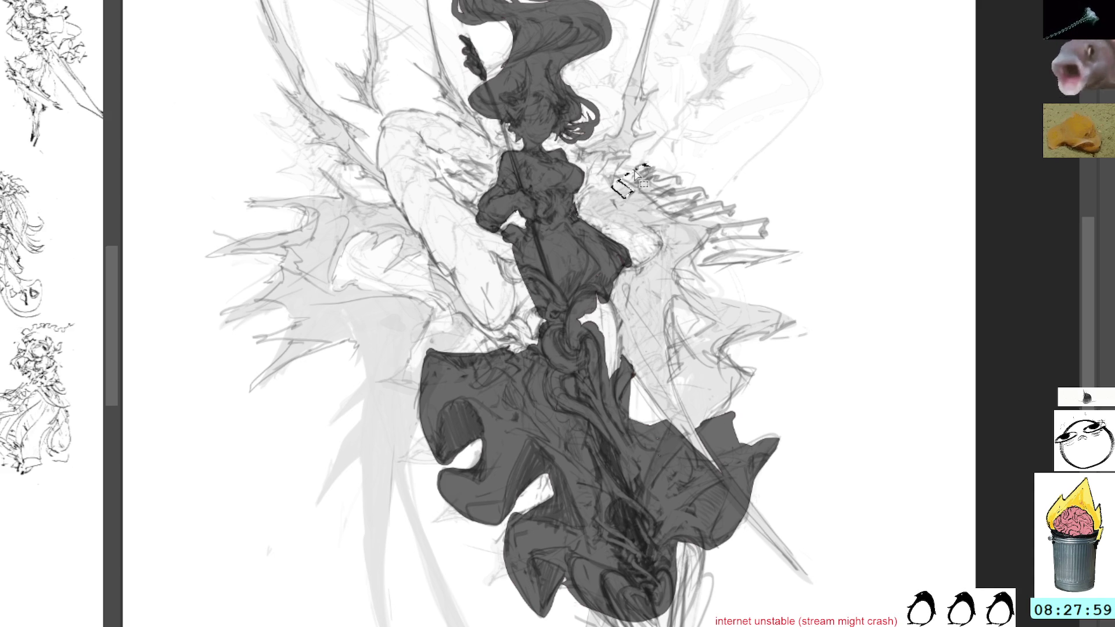
pyautogui.moveTo(649, 168)
pyautogui.mouseDown()
pyautogui.moveTo(614, 191)
pyautogui.moveTo(694, 232)
pyautogui.moveTo(708, 247)
pyautogui.moveTo(699, 265)
pyautogui.moveTo(799, 259)
pyautogui.moveTo(776, 217)
pyautogui.moveTo(751, 229)
pyautogui.moveTo(746, 202)
pyautogui.moveTo(725, 208)
pyautogui.moveTo(720, 192)
pyautogui.moveTo(658, 177)
pyautogui.moveTo(611, 186)
pyautogui.mouseUp()
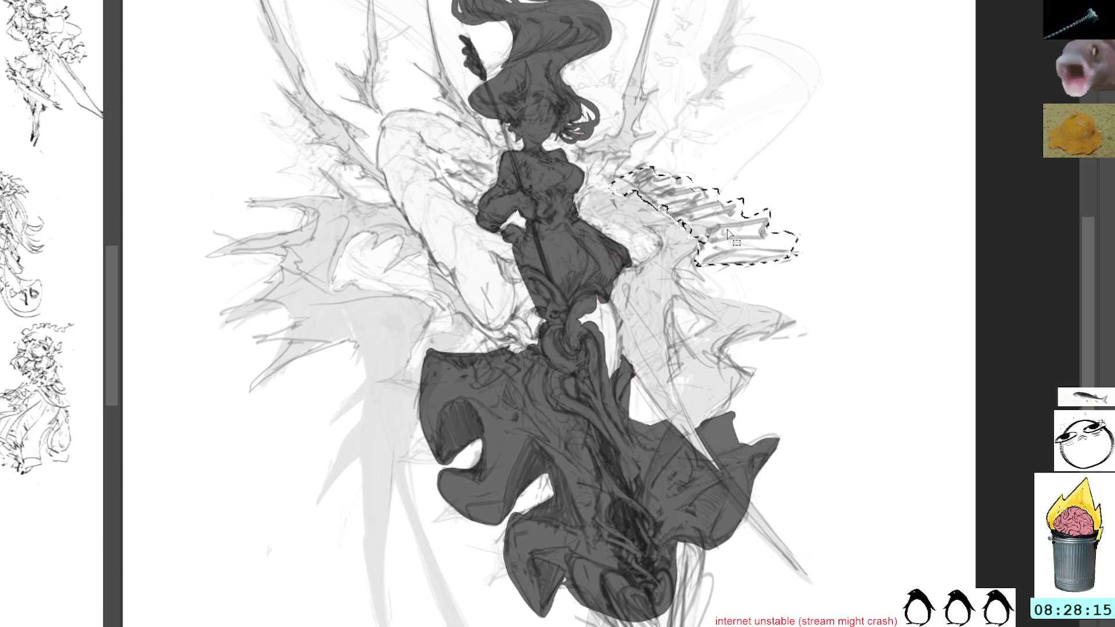
# Fill the selected wing shape with dark grey
pyautogui.hotkey('alt', 'BackSpace')
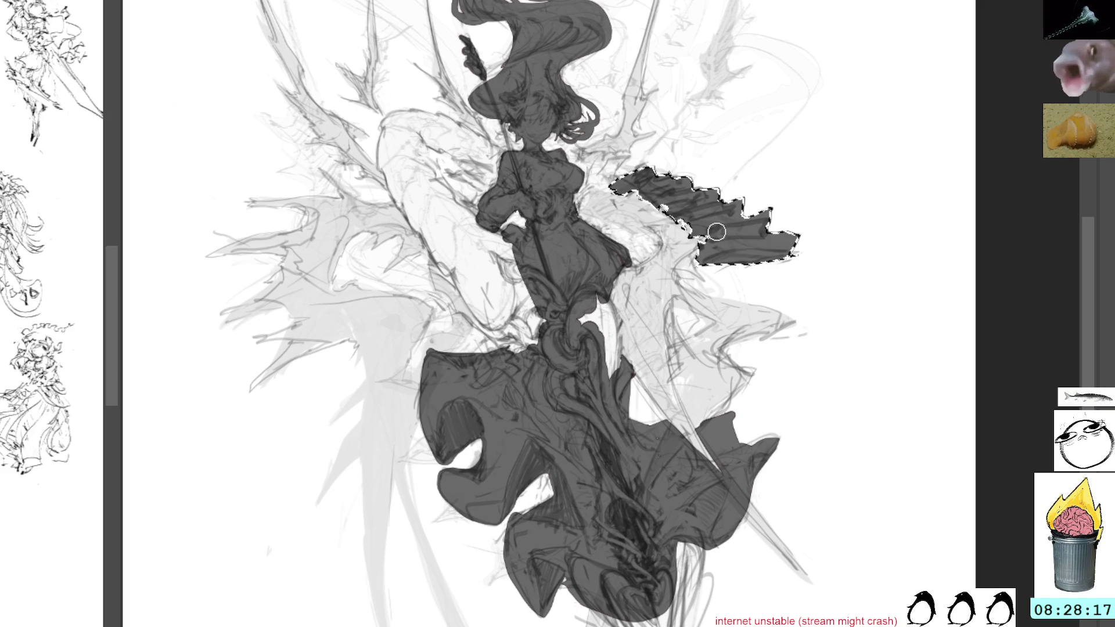
pyautogui.hotkey('alt', 'BackSpace')
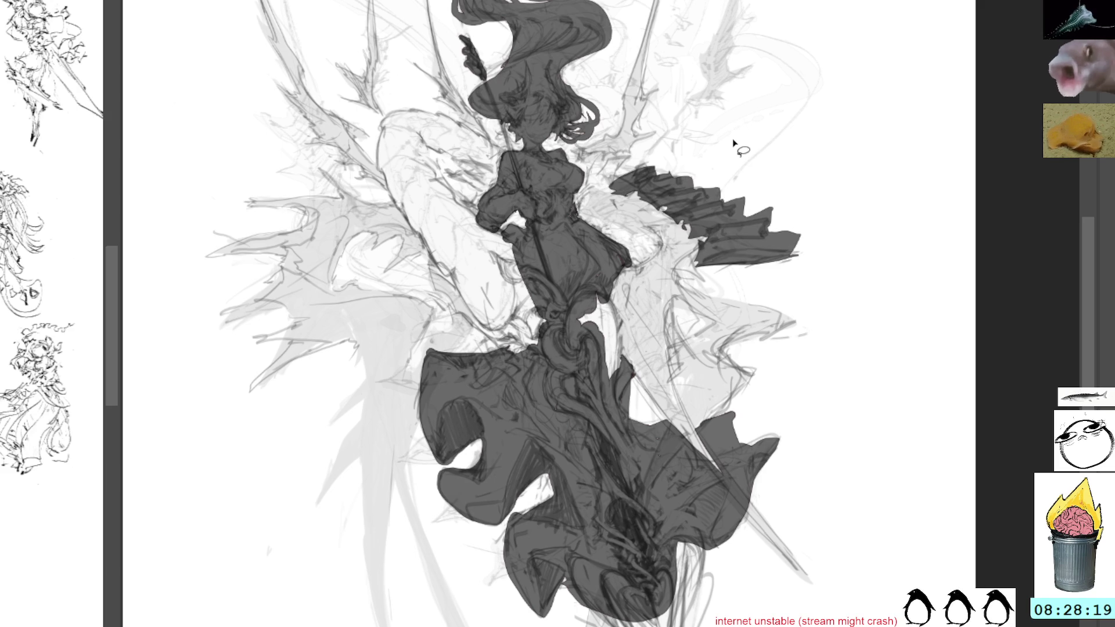
pyautogui.hotkey('ctrl', 'z')
pyautogui.hotkey('alt', 'BackSpace')
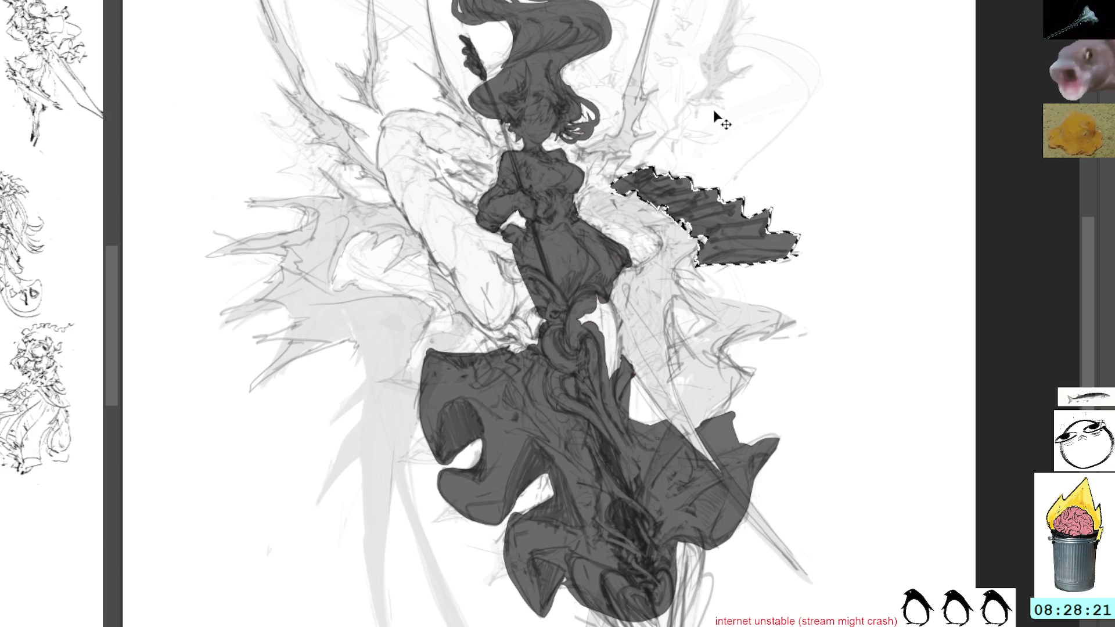
# Transform the dark wing copy up-left into place, commit it and merge it semi-transparent
pyautogui.hotkey('ctrl', 't')
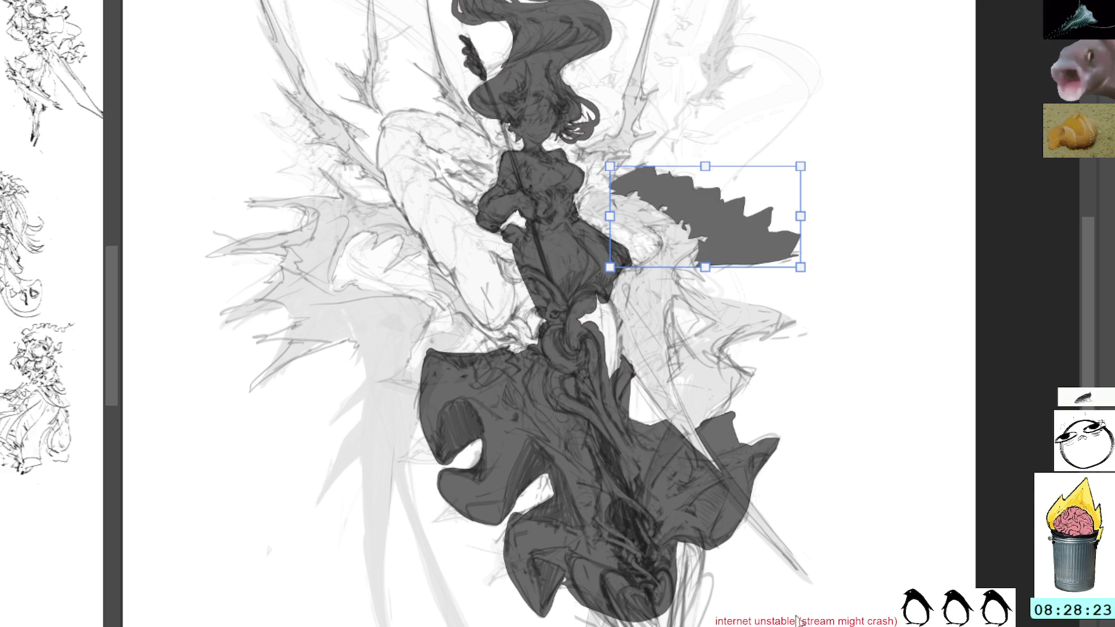
pyautogui.moveTo(739, 220)
pyautogui.mouseDown()
pyautogui.moveTo(536, 170)
pyautogui.moveTo(421, 178)
pyautogui.mouseUp()
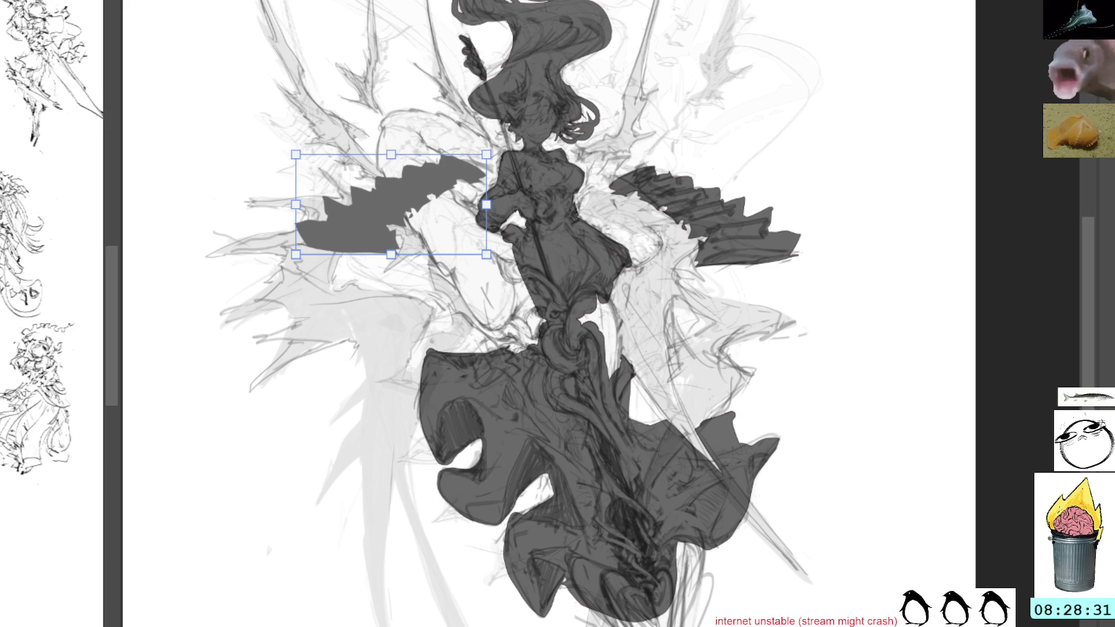
pyautogui.press('Return')
pyautogui.hotkey('ctrl', 'e')
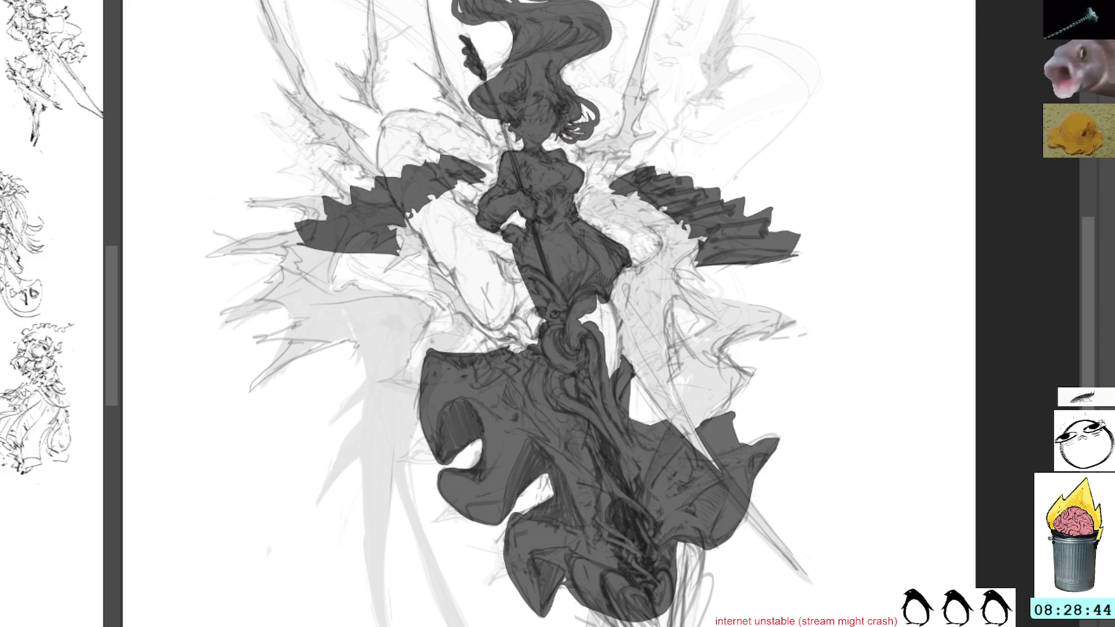
# Toggle the dress strokes off and on to compare the blocking
pyautogui.hotkey('ctrl', 'z')
pyautogui.hotkey('ctrl', 'shift', 'z')
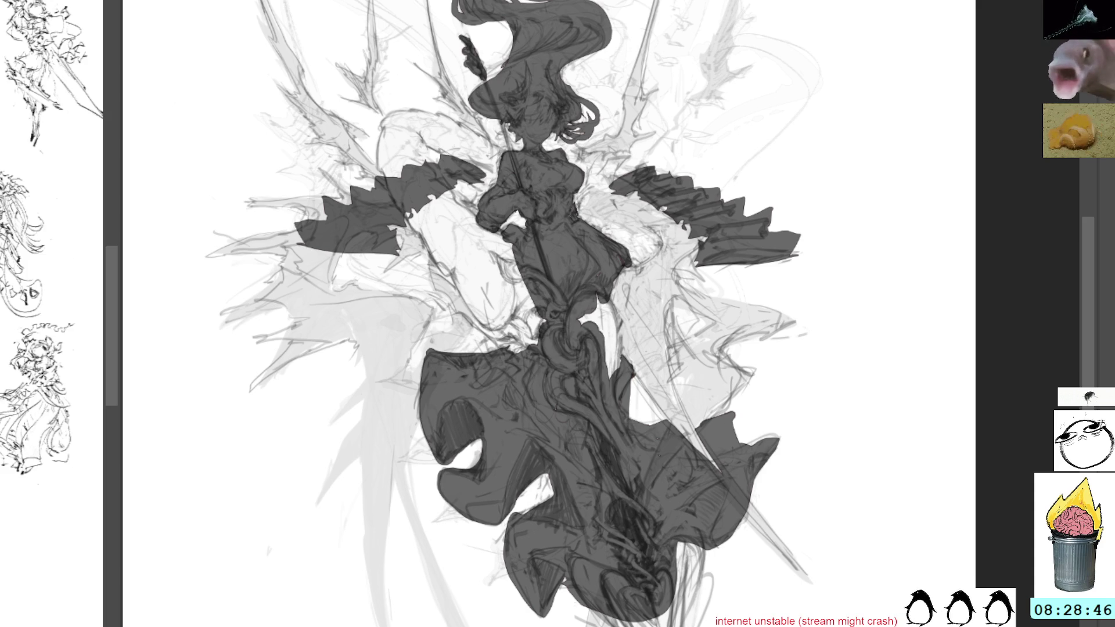
pyautogui.hotkey('ctrl', 'z')
pyautogui.hotkey('ctrl', 'shift', 'z')
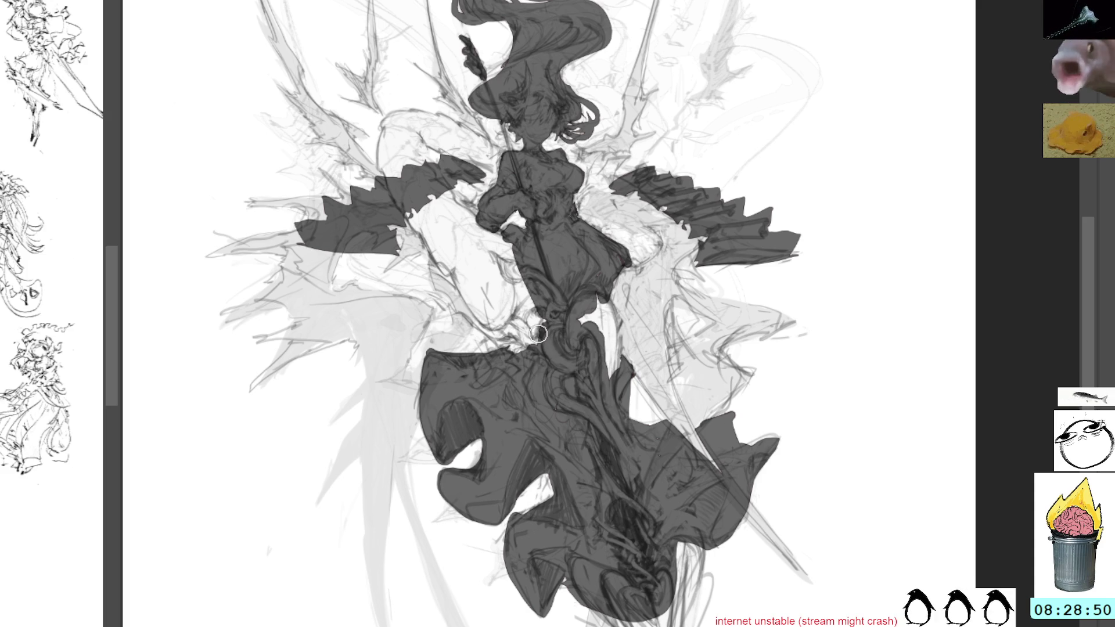
# Paint light grey tentacle strokes along the staff and shading over the hand and orb
pyautogui.moveTo(534, 339)
pyautogui.mouseDown()
pyautogui.moveTo(552, 395)
pyautogui.moveTo(610, 439)
pyautogui.mouseUp()
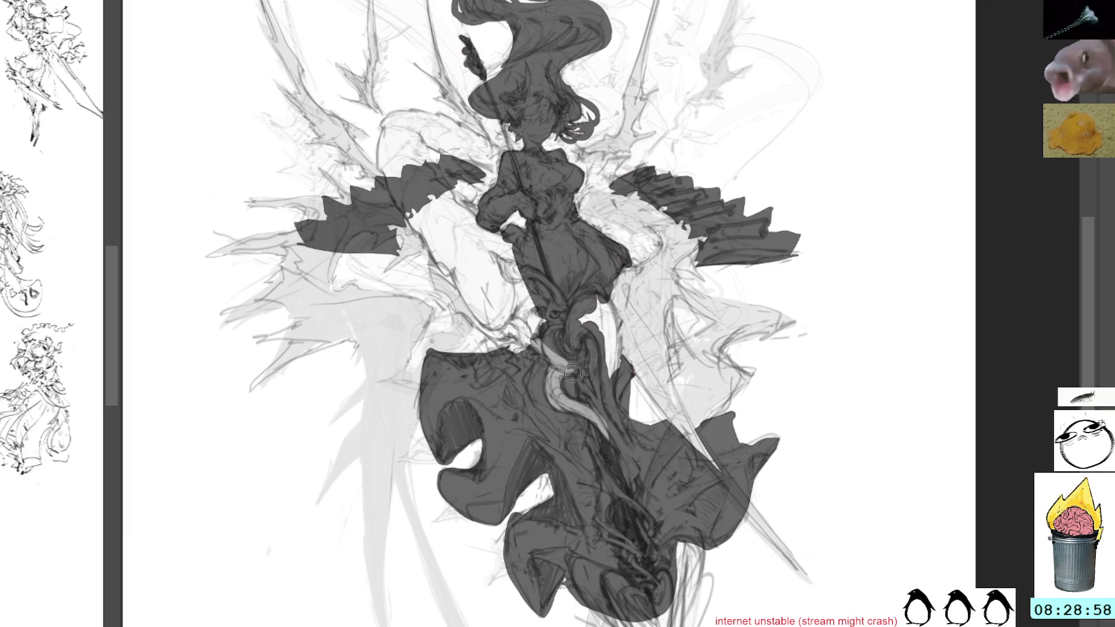
pyautogui.moveTo(566, 353)
pyautogui.mouseDown()
pyautogui.moveTo(593, 390)
pyautogui.moveTo(580, 349)
pyautogui.moveTo(564, 355)
pyautogui.moveTo(557, 327)
pyautogui.moveTo(550, 331)
pyautogui.mouseUp()
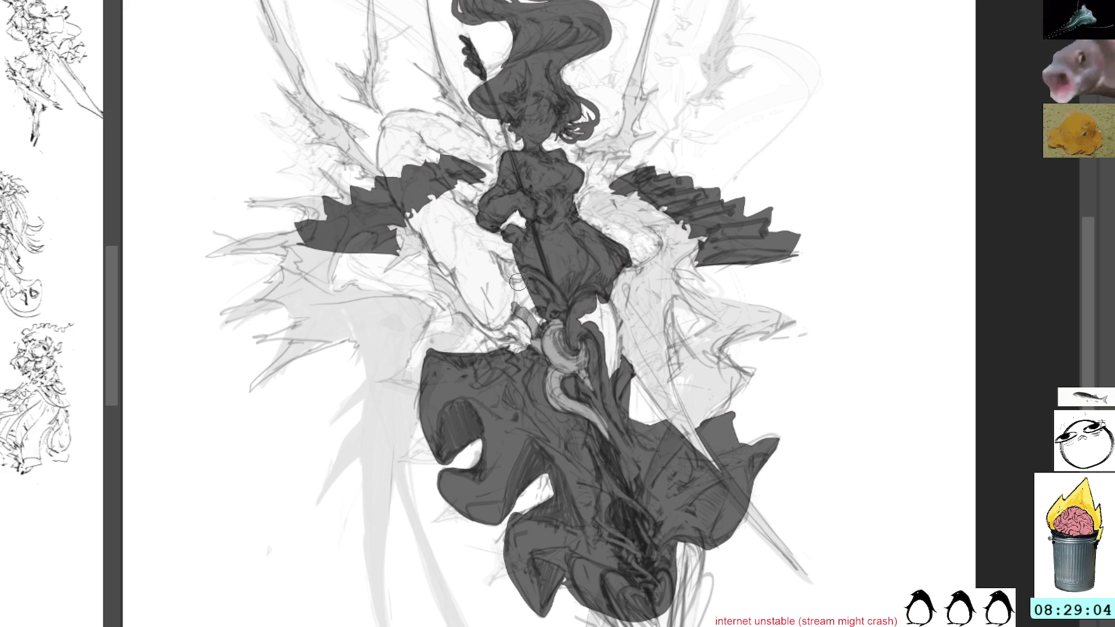
pyautogui.moveTo(492, 254)
pyautogui.mouseDown()
pyautogui.moveTo(562, 307)
pyautogui.moveTo(552, 312)
pyautogui.moveTo(562, 324)
pyautogui.moveTo(523, 296)
pyautogui.moveTo(540, 327)
pyautogui.moveTo(563, 332)
pyautogui.moveTo(571, 362)
pyautogui.mouseUp()
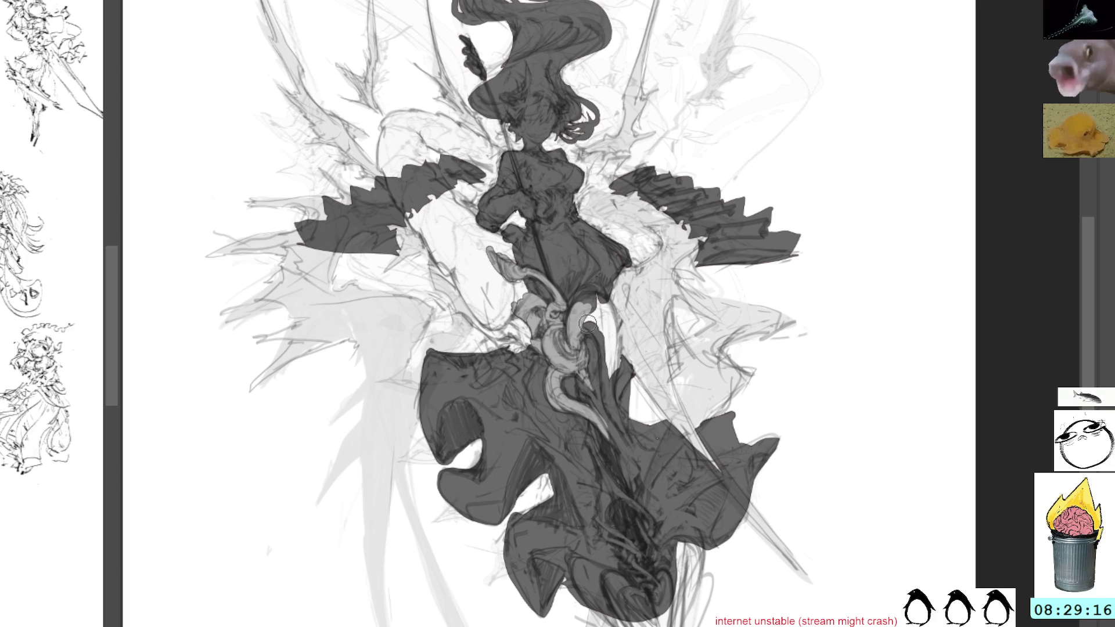
pyautogui.moveTo(571, 329); pyautogui.dragTo(590, 330)
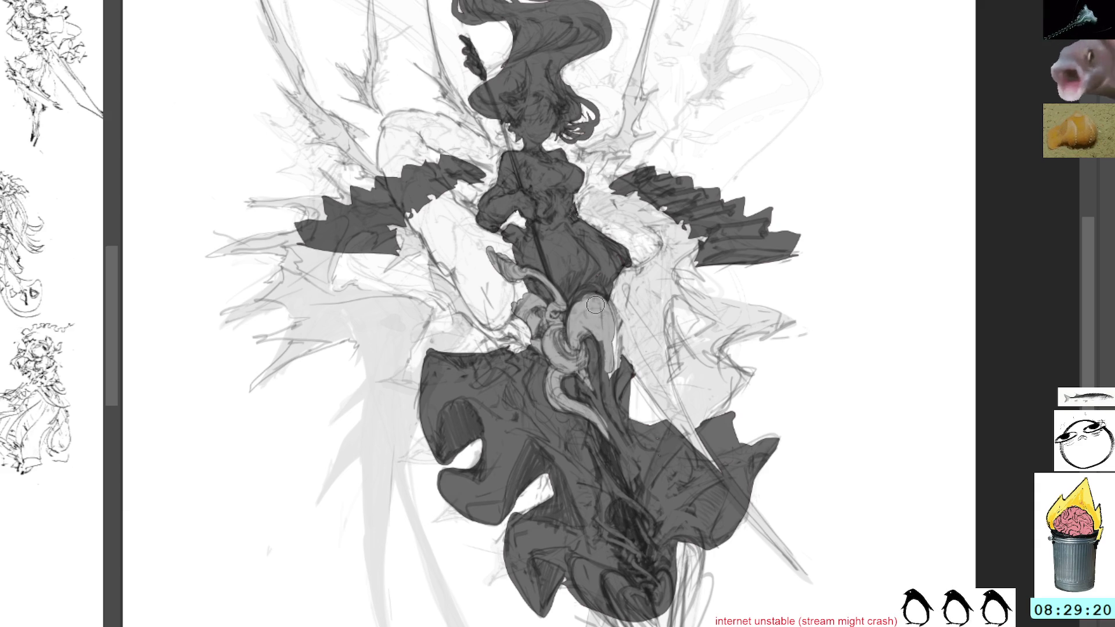
pyautogui.moveTo(599, 303)
pyautogui.mouseDown()
pyautogui.moveTo(616, 419)
pyautogui.moveTo(601, 361)
pyautogui.moveTo(582, 374)
pyautogui.mouseUp()
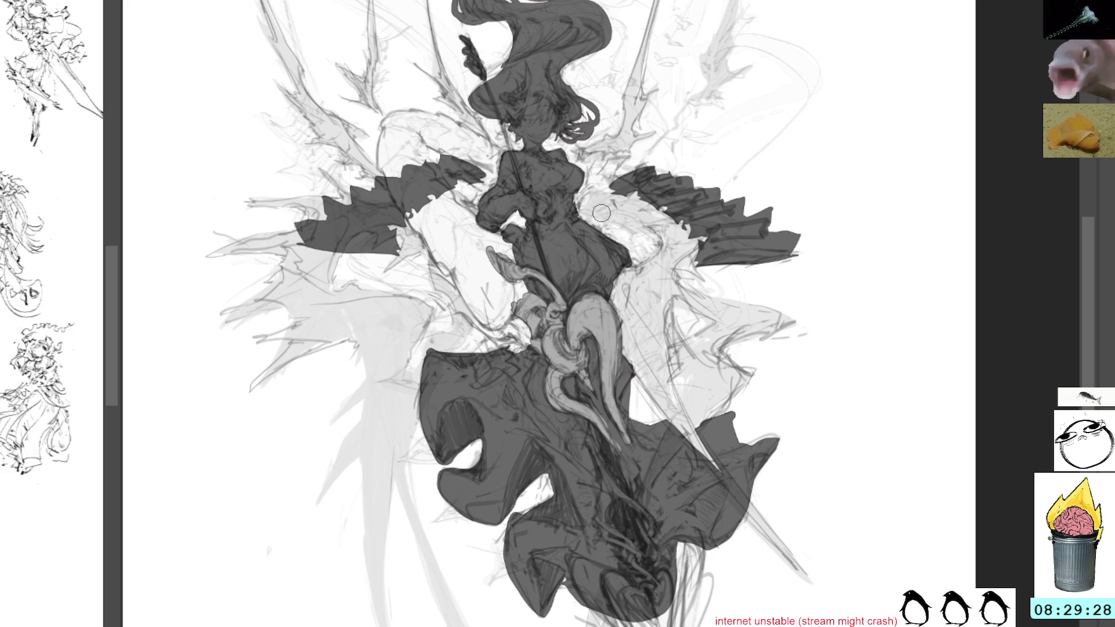
pyautogui.scroll(2, 594, 212)
pyautogui.scroll(2, 596, 211)
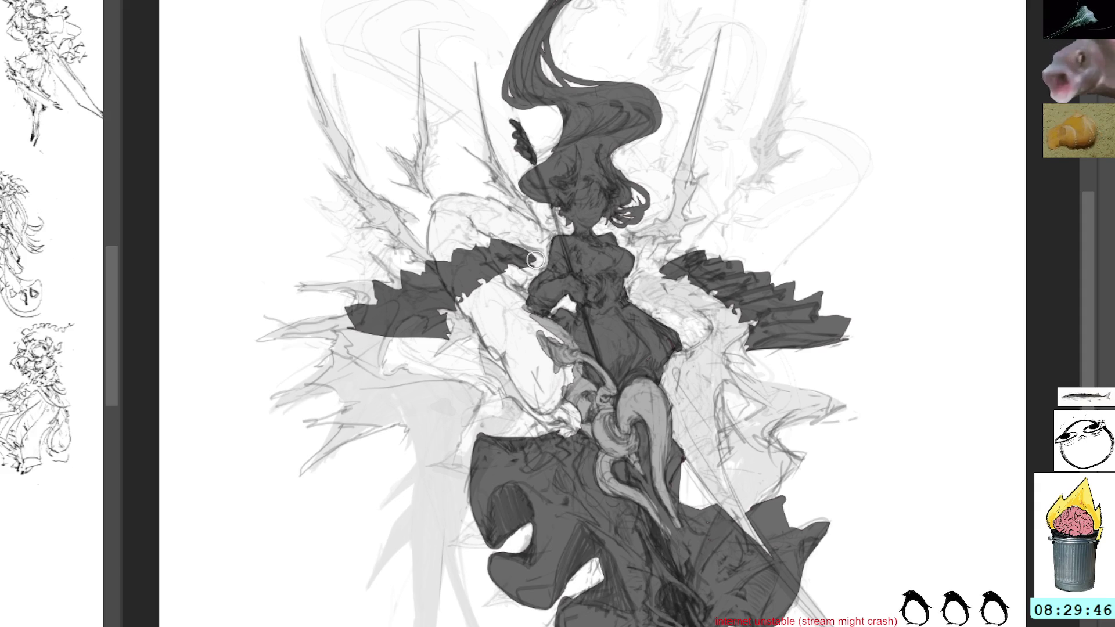
# Toggle the lower figure's paint off and on to compare
pyautogui.hotkey('ctrl', 'z')
pyautogui.hotkey('ctrl', 'shift', 'z')
pyautogui.hotkey('ctrl', 'z')
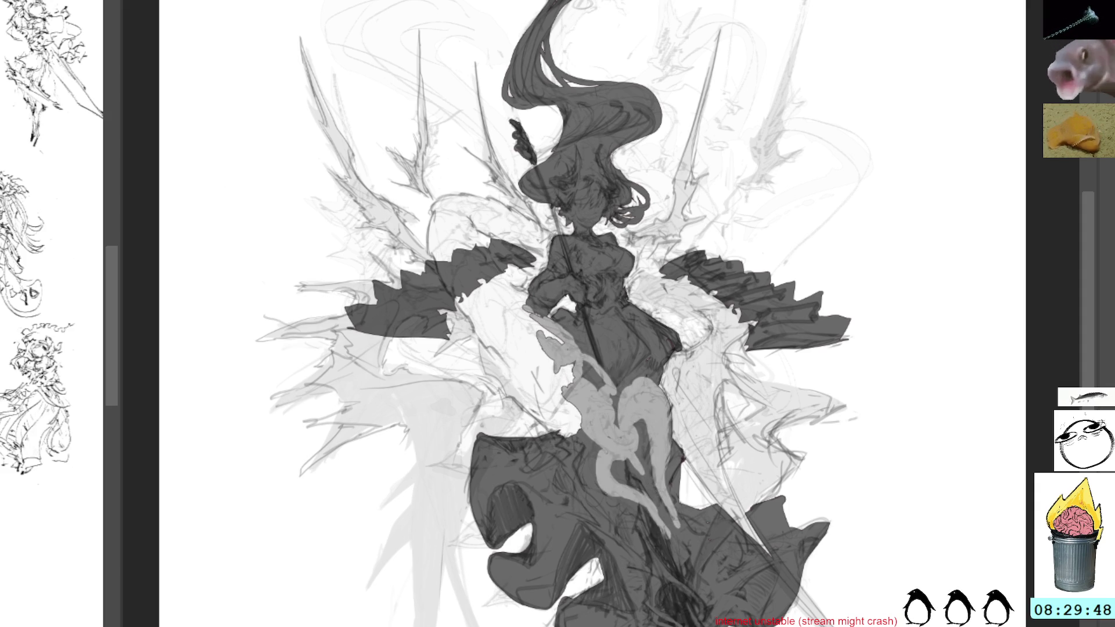
pyautogui.hotkey('ctrl', 'shift', 'z')
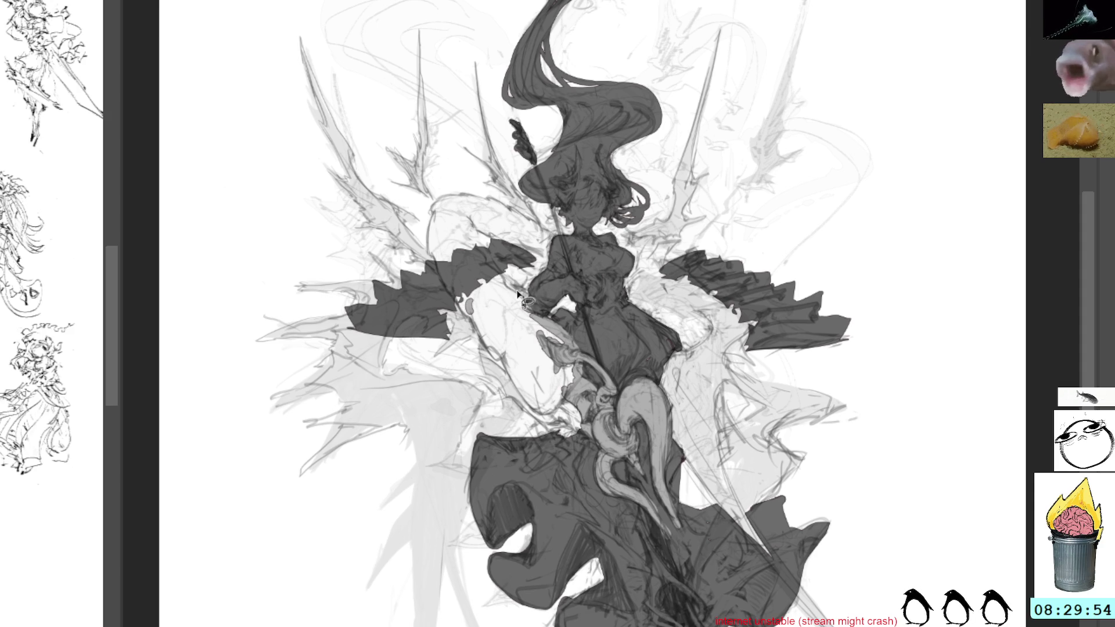
# Lasso a leg-shaped area over the left wing, fill it light grey and deselect
pyautogui.moveTo(523, 298)
pyautogui.mouseDown()
pyautogui.moveTo(475, 275)
pyautogui.moveTo(461, 318)
pyautogui.moveTo(532, 410)
pyautogui.moveTo(562, 422)
pyautogui.moveTo(579, 403)
pyautogui.moveTo(571, 354)
pyautogui.moveTo(553, 366)
pyautogui.mouseUp()
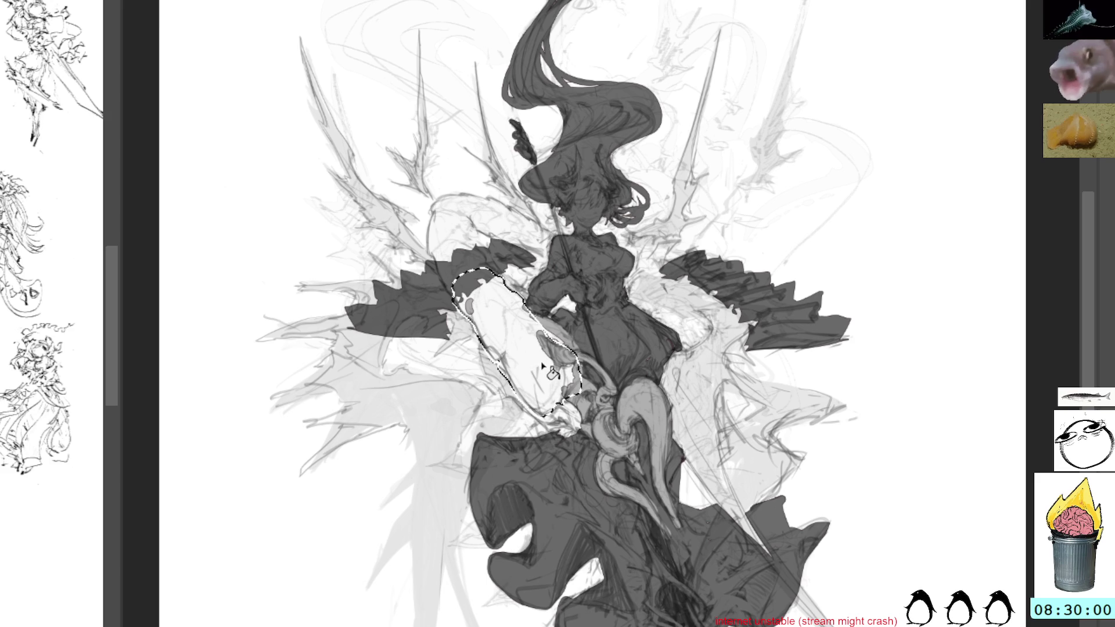
pyautogui.hotkey('alt', 'BackSpace')
pyautogui.hotkey('ctrl', 'd')
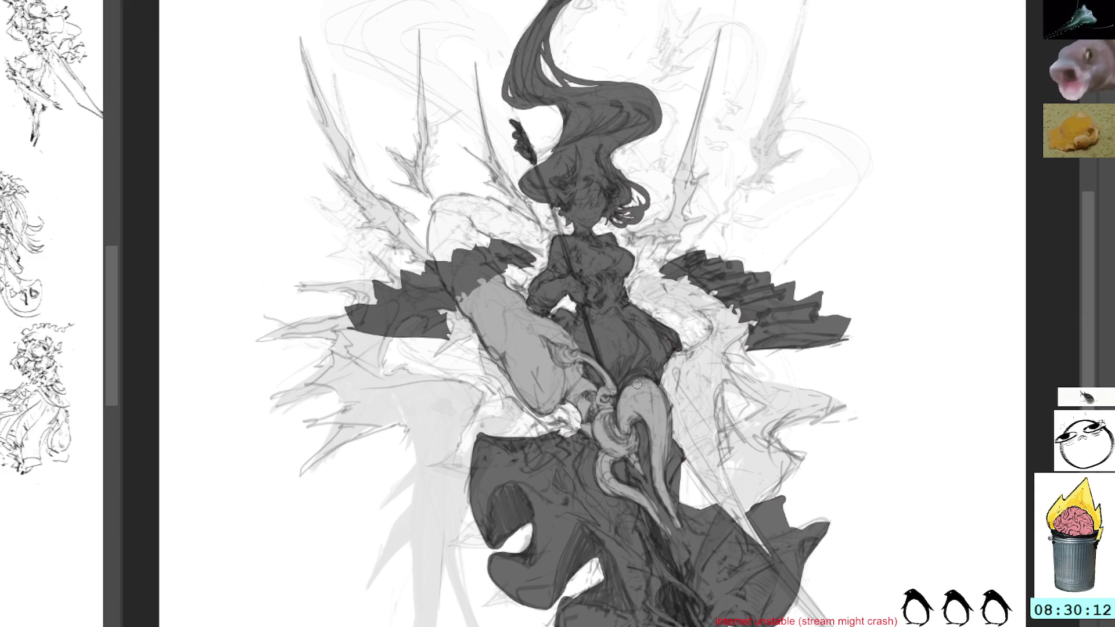
# Paint grey down the limb, undo the darker fill, and sketch the raised leg's curved contour
pyautogui.moveTo(635, 382); pyautogui.dragTo(730, 474)
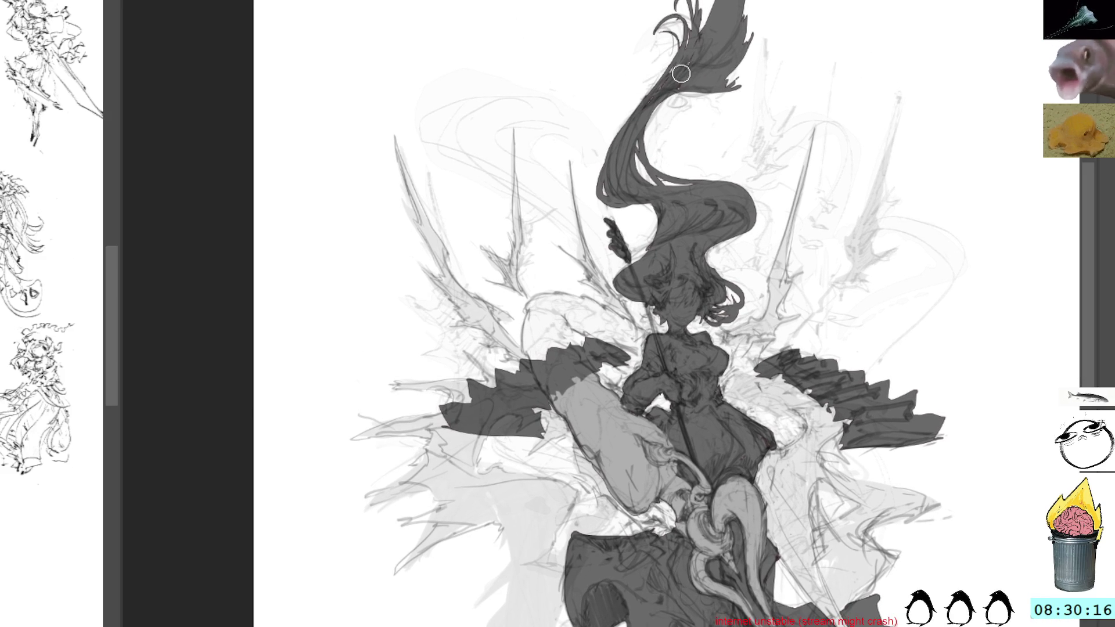
pyautogui.moveTo(557, 294); pyautogui.dragTo(533, 349)
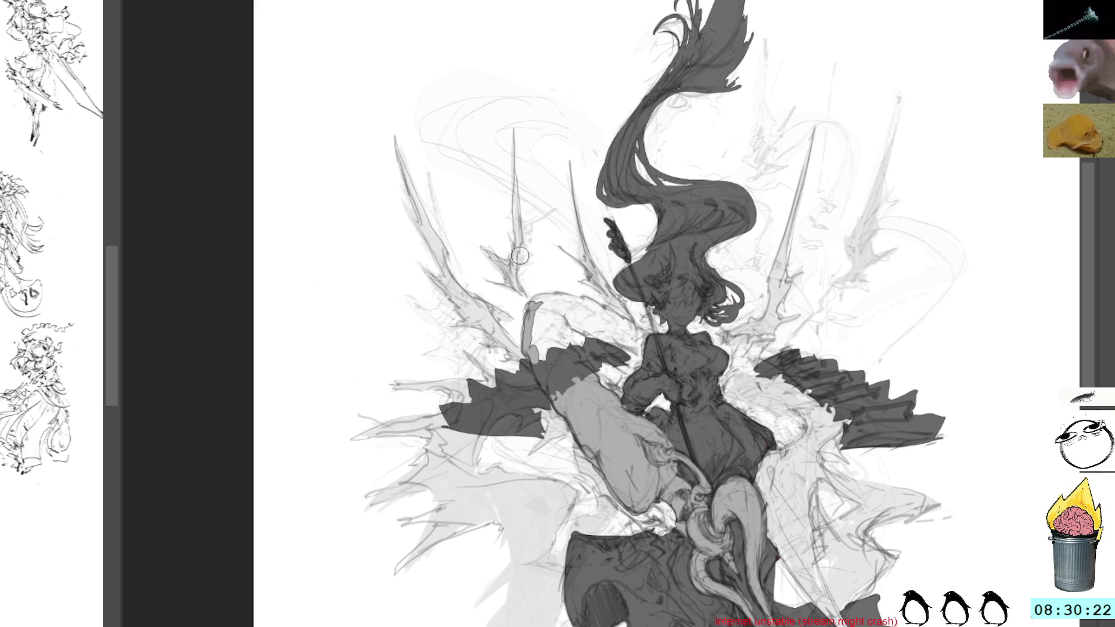
pyautogui.moveTo(532, 310); pyautogui.dragTo(540, 353)
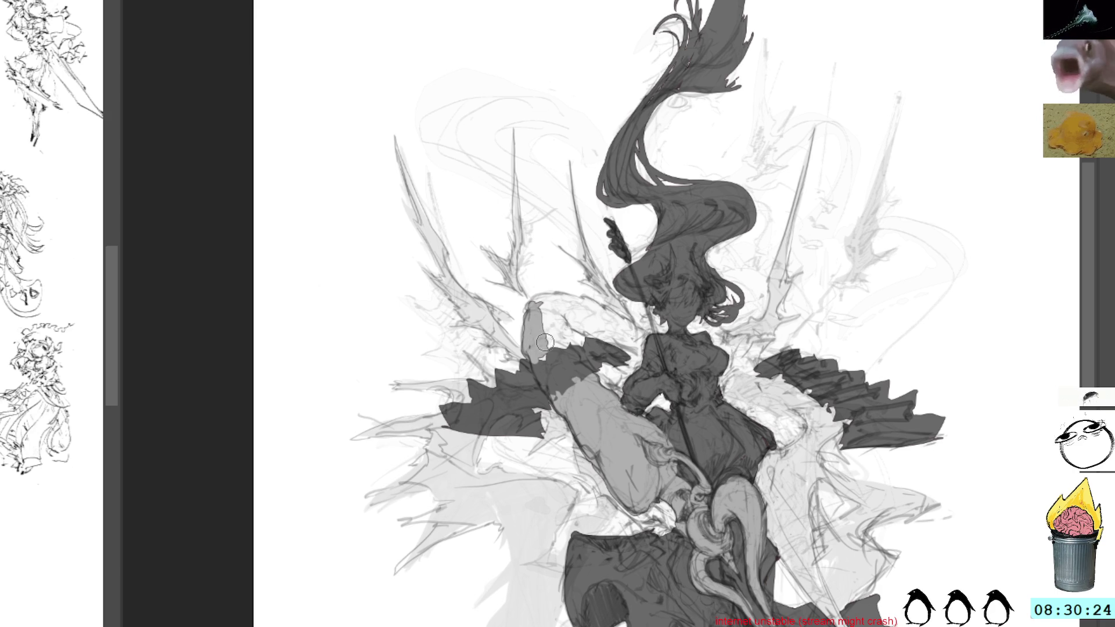
pyautogui.hotkey('ctrl', 'z')
pyautogui.hotkey('ctrl', 'z')
pyautogui.hotkey('ctrl', 'z')
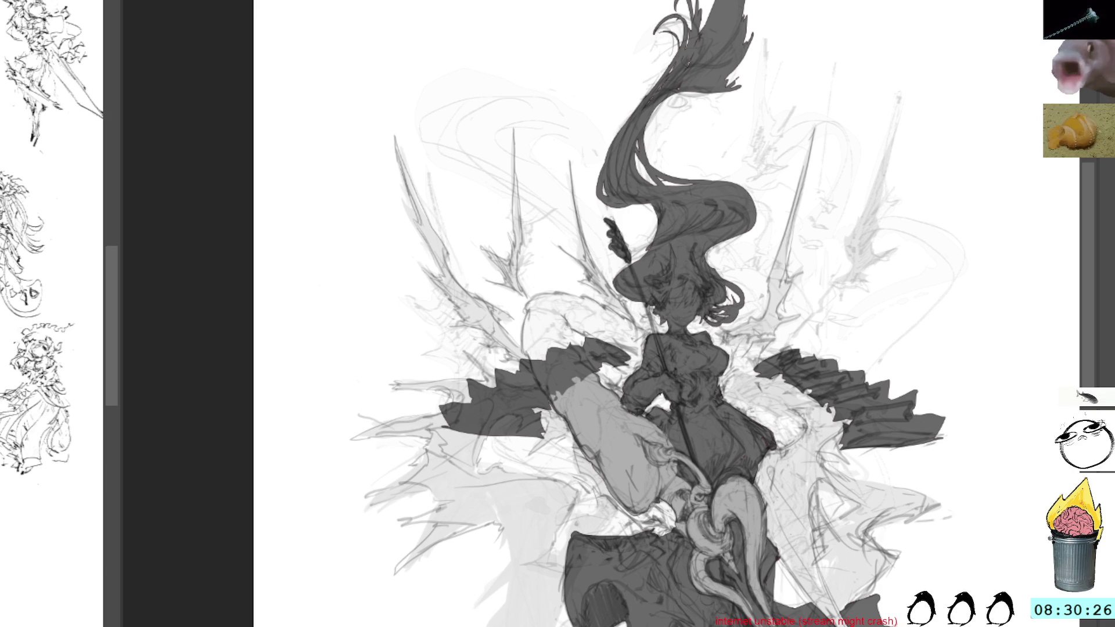
pyautogui.moveTo(1037, 454)
pyautogui.mouseDown()
pyautogui.moveTo(784, 120)
pyautogui.moveTo(747, 17)
pyautogui.moveTo(777, 216)
pyautogui.moveTo(814, 341)
pyautogui.moveTo(653, 264)
pyautogui.moveTo(750, 372)
pyautogui.mouseUp()
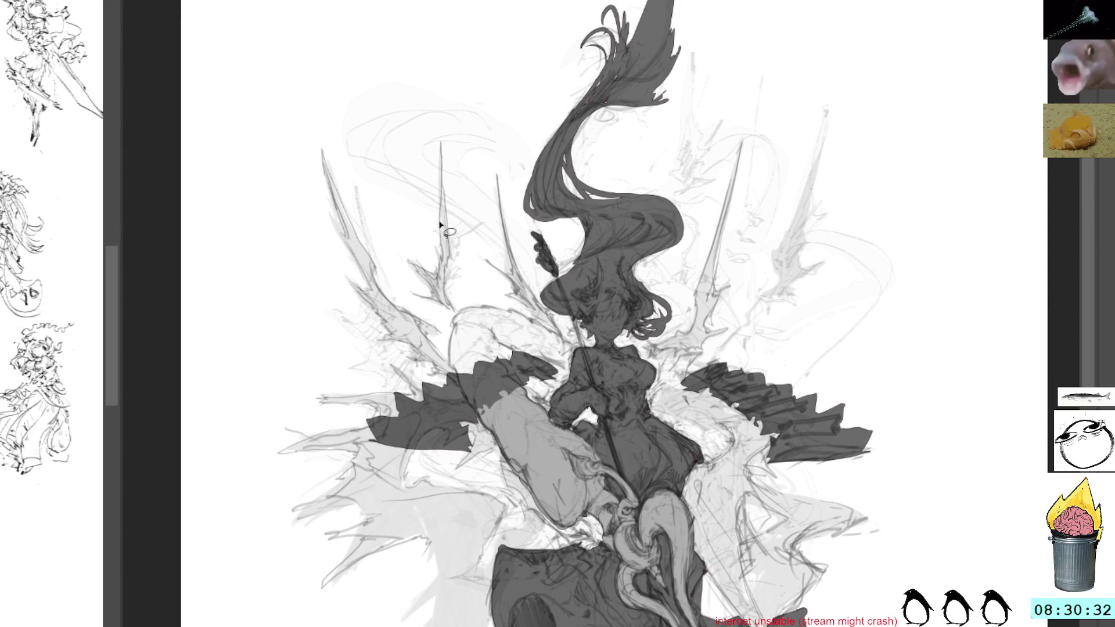
pyautogui.moveTo(455, 384)
pyautogui.mouseDown()
pyautogui.moveTo(458, 318)
pyautogui.moveTo(550, 334)
pyautogui.moveTo(590, 384)
pyautogui.moveTo(567, 388)
pyautogui.moveTo(527, 362)
pyautogui.moveTo(507, 374)
pyautogui.mouseUp()
# Lasso the leg, rotate and lift it upward, then darken the hip with a short stroke
pyautogui.moveTo(658, 383)
pyautogui.mouseDown()
pyautogui.moveTo(716, 462)
pyautogui.moveTo(670, 377)
pyautogui.mouseUp()
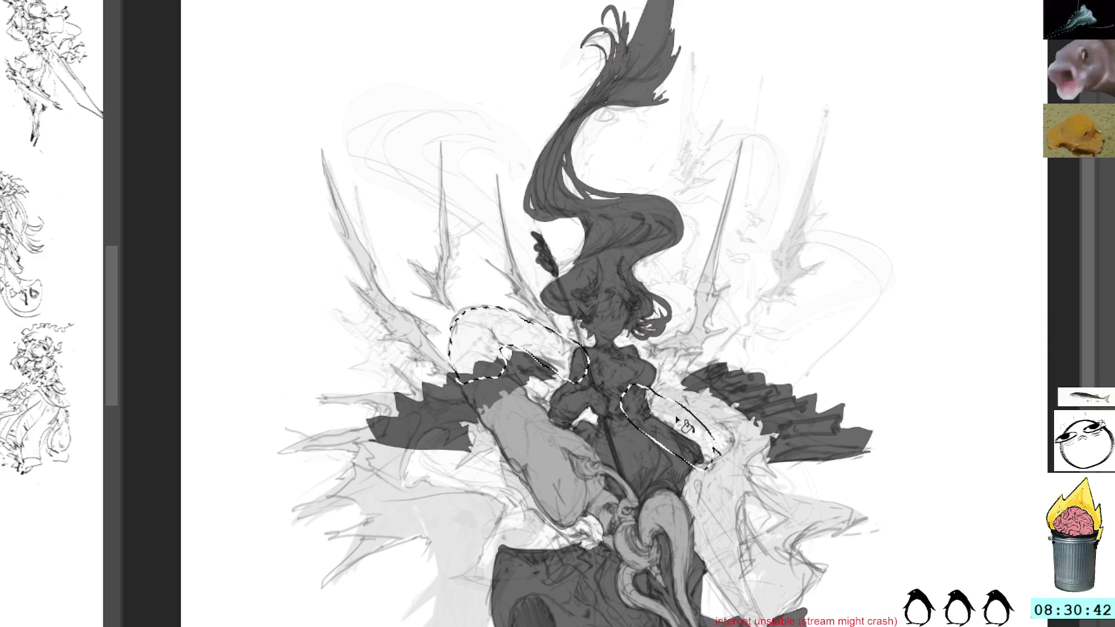
pyautogui.moveTo(684, 425); pyautogui.dragTo(721, 305)
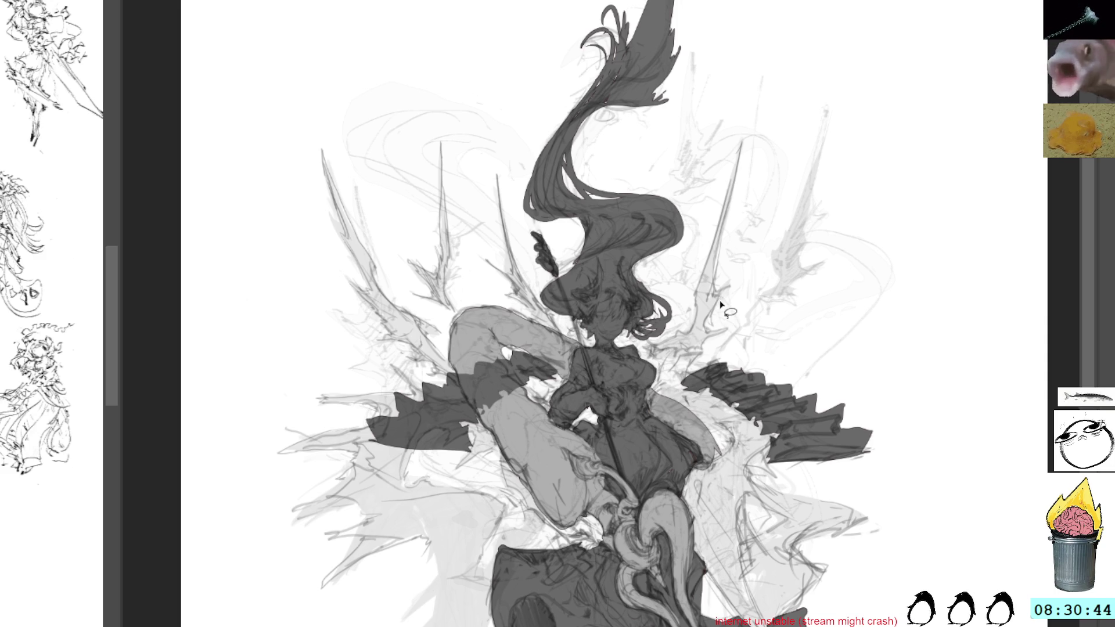
pyautogui.moveTo(732, 339); pyautogui.dragTo(695, 299)
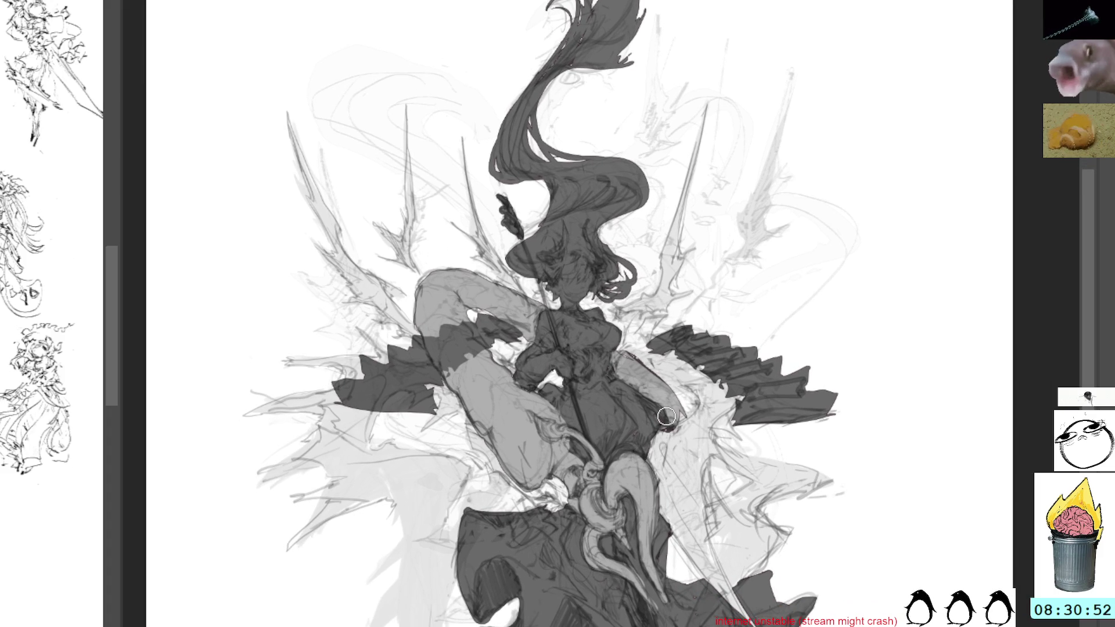
pyautogui.moveTo(666, 417); pyautogui.dragTo(650, 409)
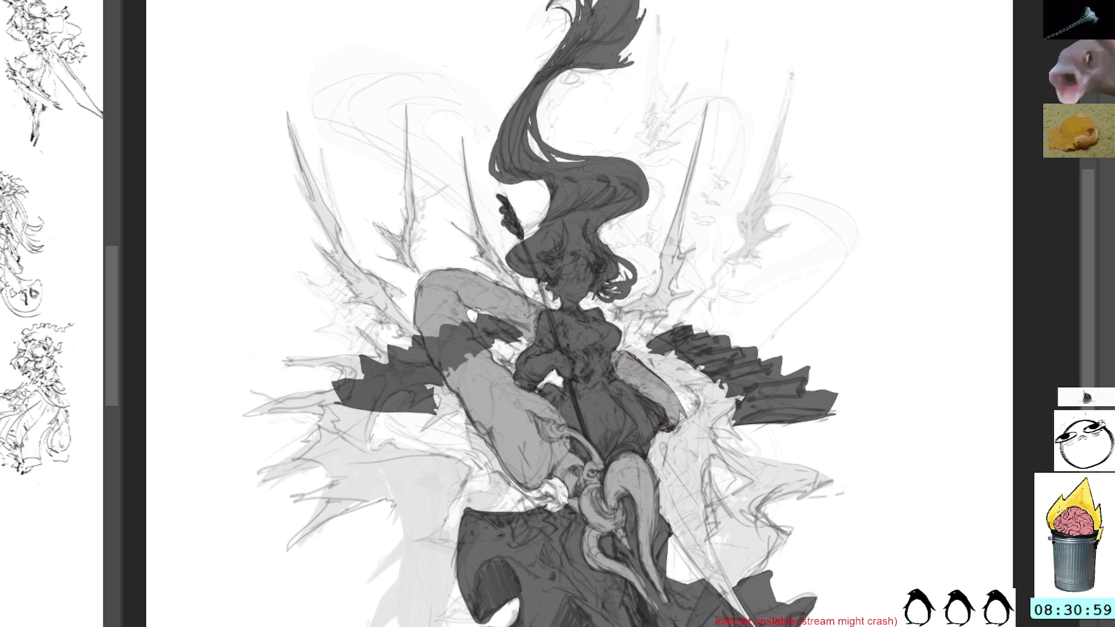
# Test and undo a wing-spike stroke and thigh highlights, sampling grey from the waist
pyautogui.moveTo(704, 105); pyautogui.dragTo(664, 261)
pyautogui.hotkey('ctrl', 'z')
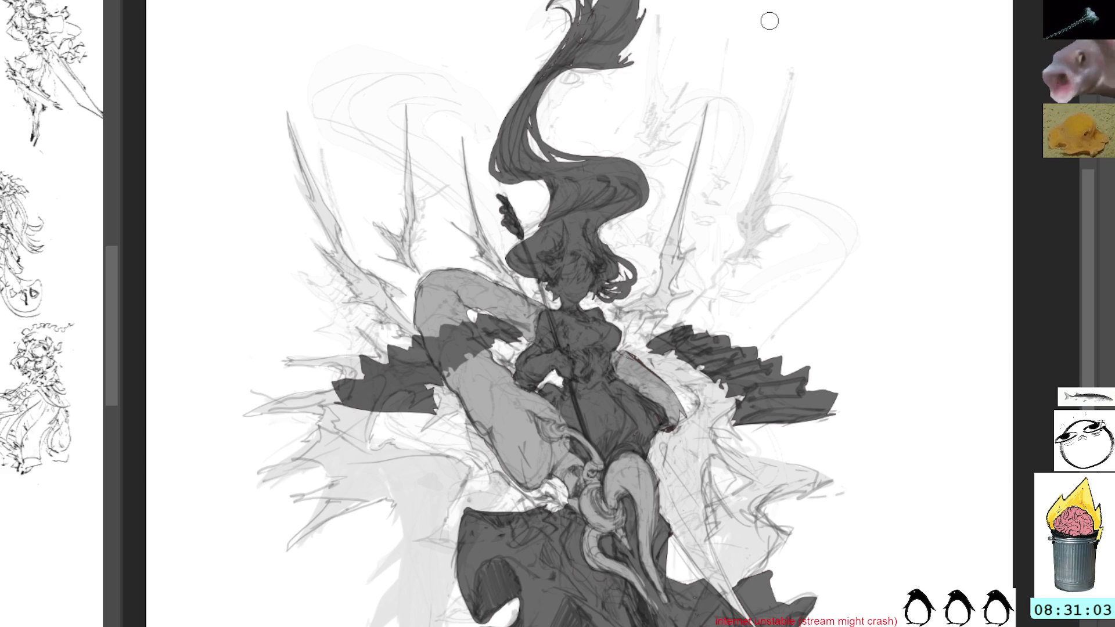
pyautogui.moveTo(794, 196)
pyautogui.mouseDown()
pyautogui.moveTo(797, 114)
pyautogui.moveTo(827, 250)
pyautogui.mouseUp()
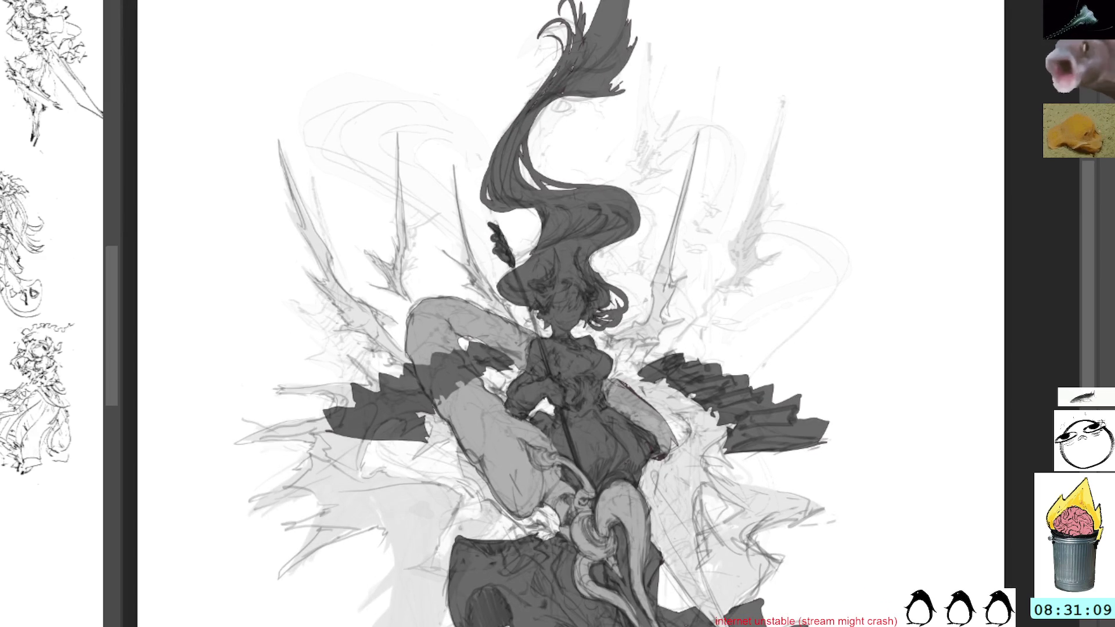
pyautogui.keyDown('alt'); pyautogui.click(523, 489); pyautogui.keyUp('alt')
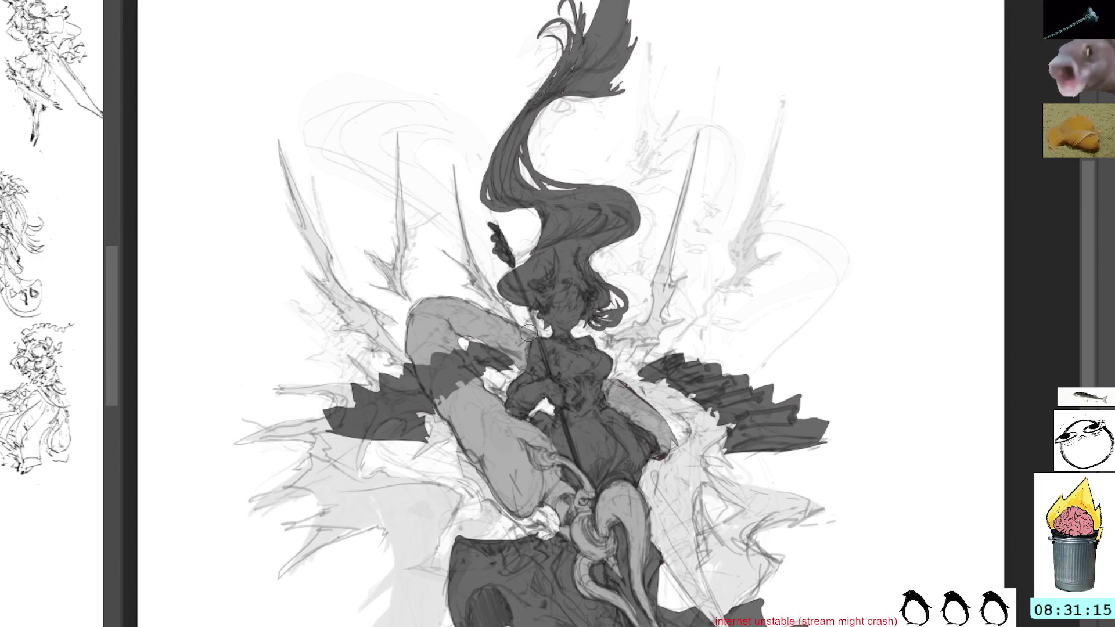
pyautogui.moveTo(494, 408); pyautogui.dragTo(508, 453)
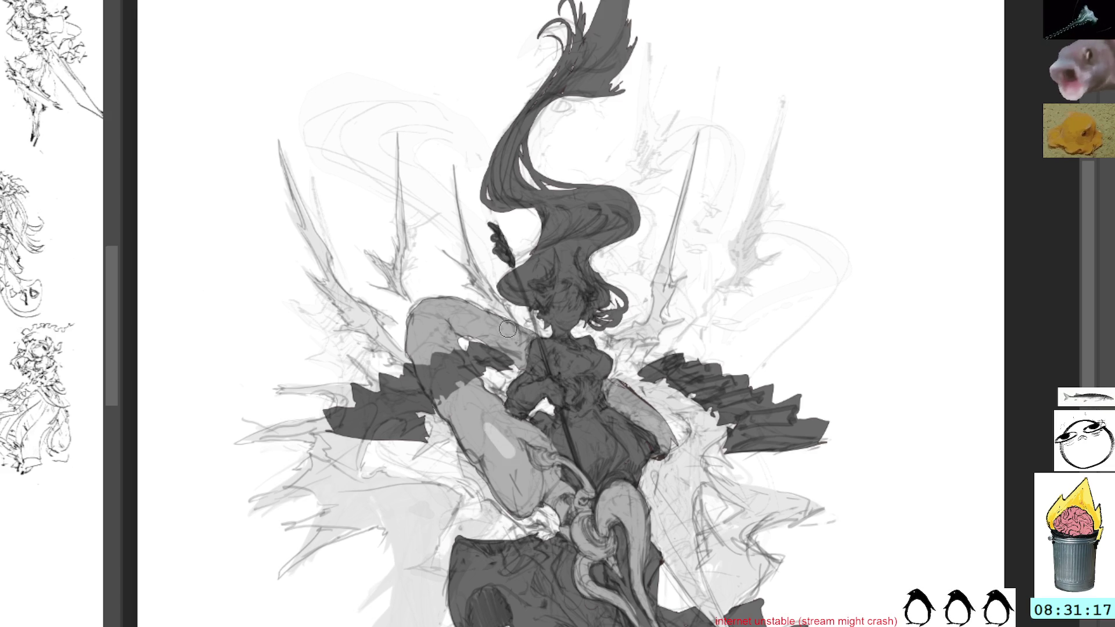
pyautogui.hotkey('ctrl', 'z')
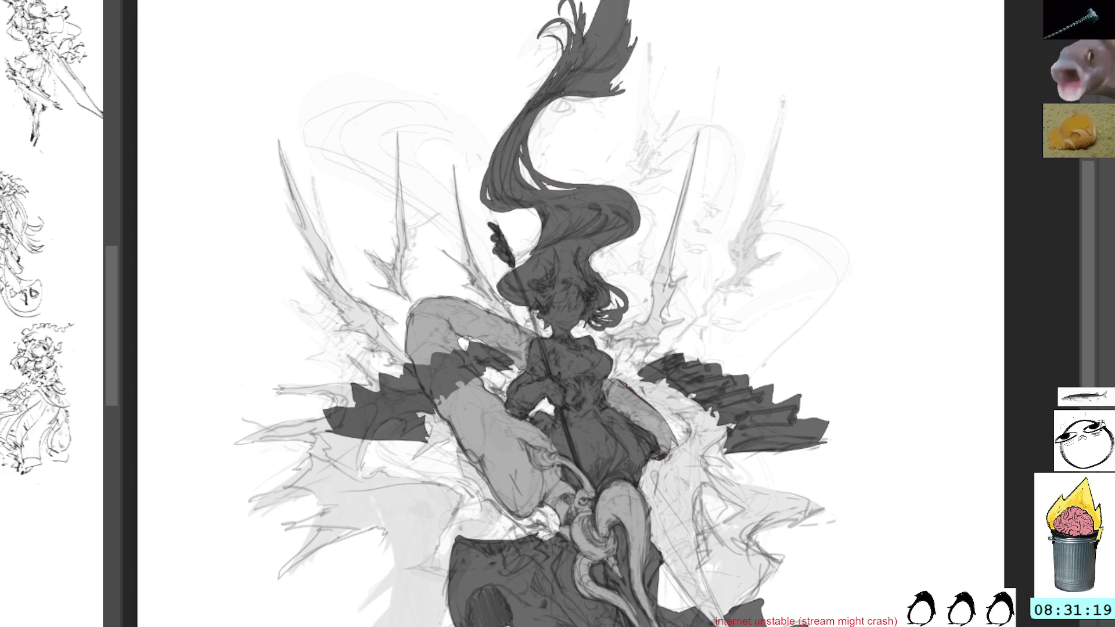
pyautogui.moveTo(488, 425); pyautogui.dragTo(484, 411)
pyautogui.hotkey('ctrl', 'z')
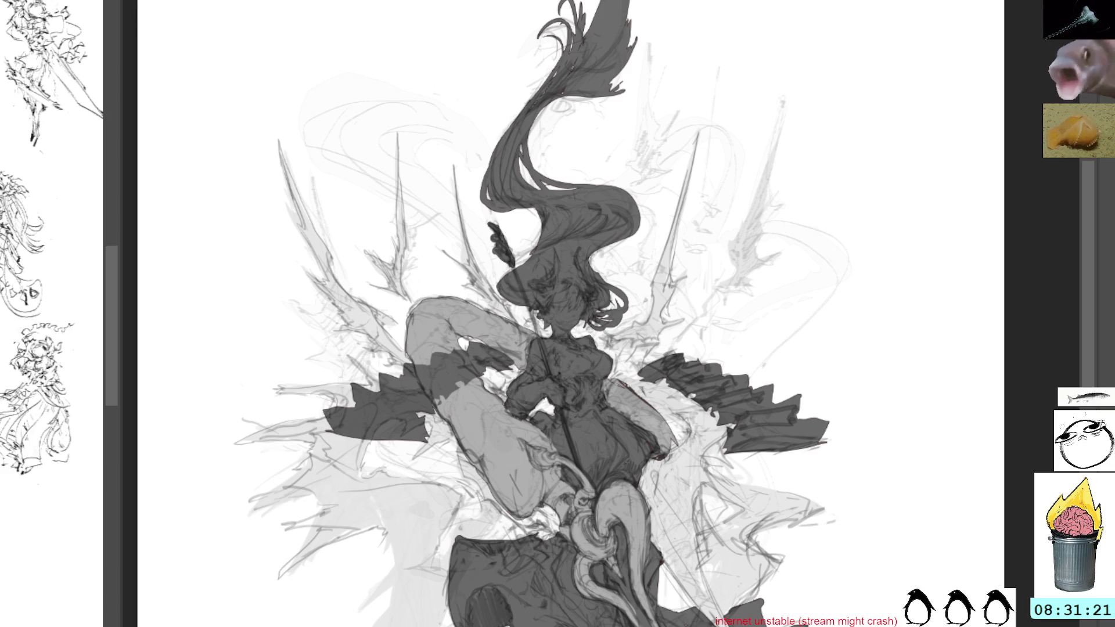
# Test and undo grey blobs beside the figure, then start a lasso outline left of the hair
pyautogui.moveTo(718, 197); pyautogui.dragTo(706, 220)
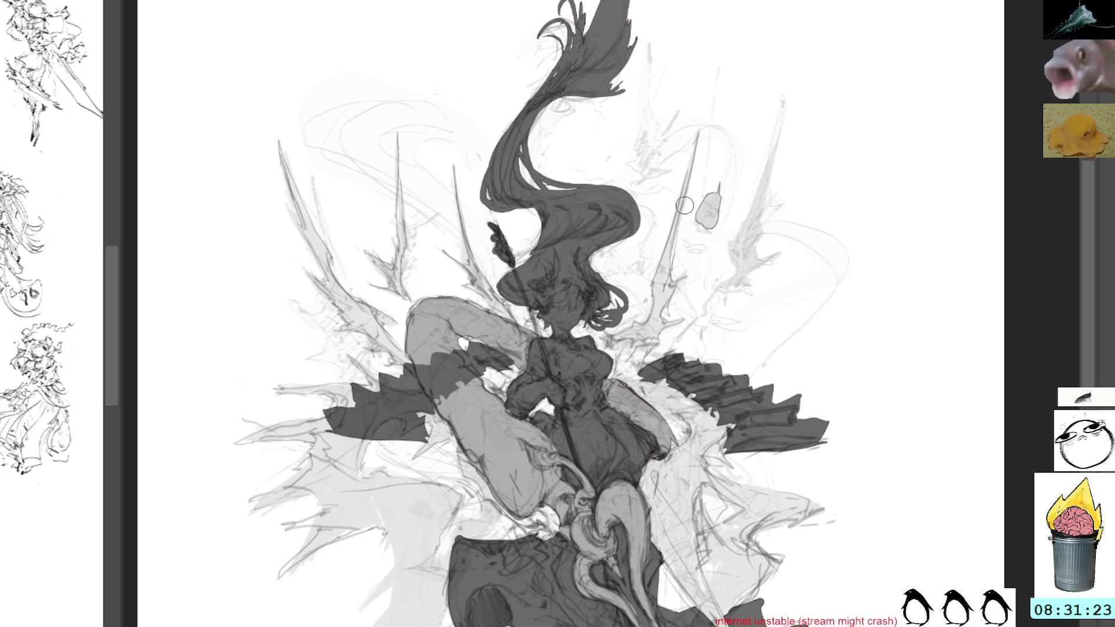
pyautogui.moveTo(686, 494); pyautogui.dragTo(675, 476)
pyautogui.hotkey('ctrl', 'z')
pyautogui.hotkey('ctrl', 'z')
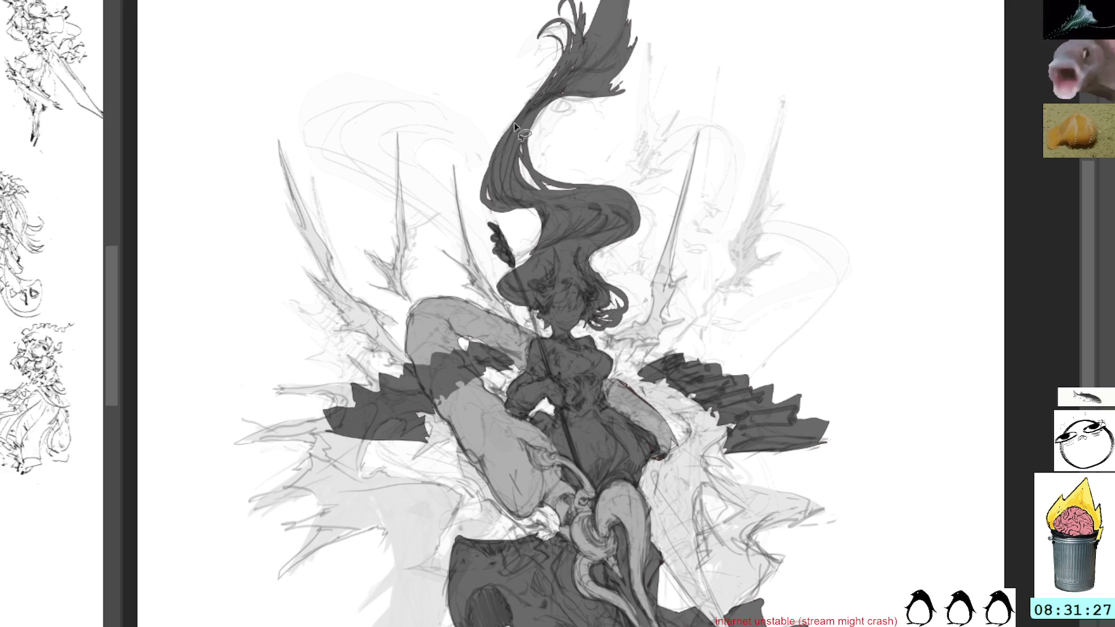
pyautogui.moveTo(524, 124)
pyautogui.mouseDown()
pyautogui.moveTo(326, 154)
pyautogui.moveTo(448, 254)
pyautogui.moveTo(493, 329)
pyautogui.moveTo(475, 218)
pyautogui.moveTo(452, 189)
pyautogui.moveTo(488, 148)
pyautogui.mouseUp()
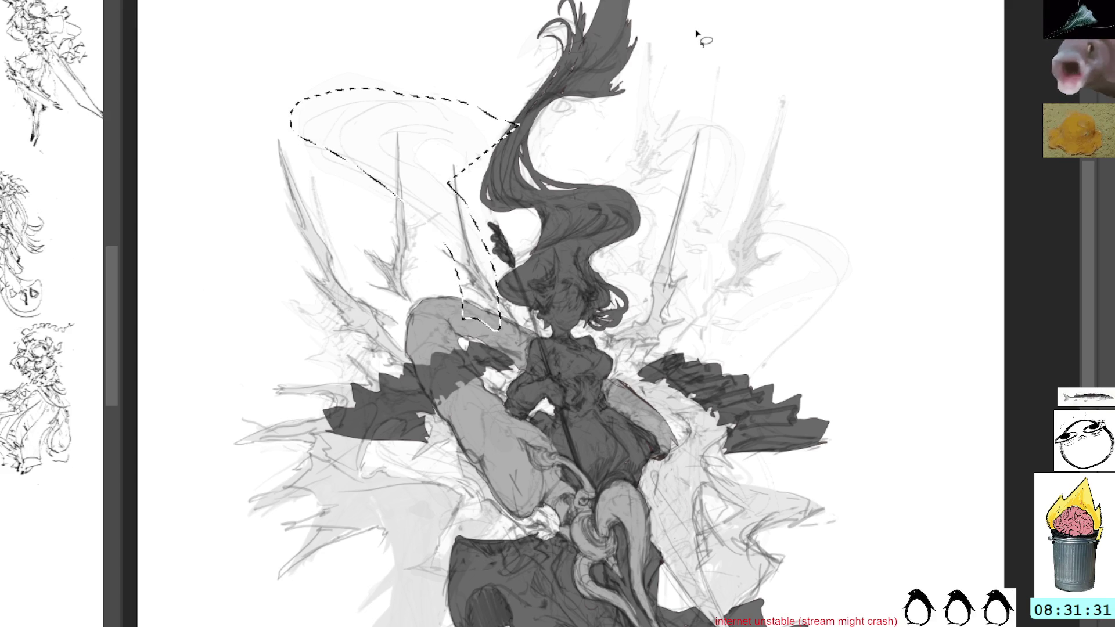
# Discard the selection, pan down and lasso a shape around the lower robes, then clear it
pyautogui.hotkey('ctrl', 'd')
pyautogui.press('b')
pyautogui.moveTo(824, 372)
pyautogui.mouseDown()
pyautogui.moveTo(843, 369)
pyautogui.moveTo(772, 83)
pyautogui.mouseUp()
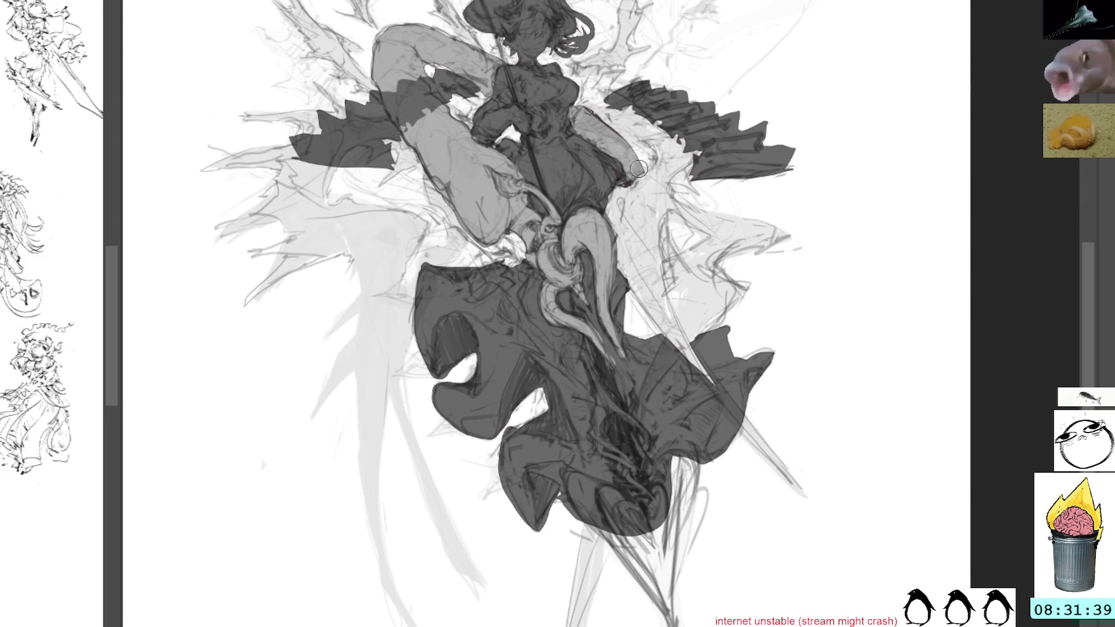
pyautogui.moveTo(642, 167)
pyautogui.mouseDown()
pyautogui.moveTo(666, 216)
pyautogui.moveTo(453, 623)
pyautogui.mouseUp()
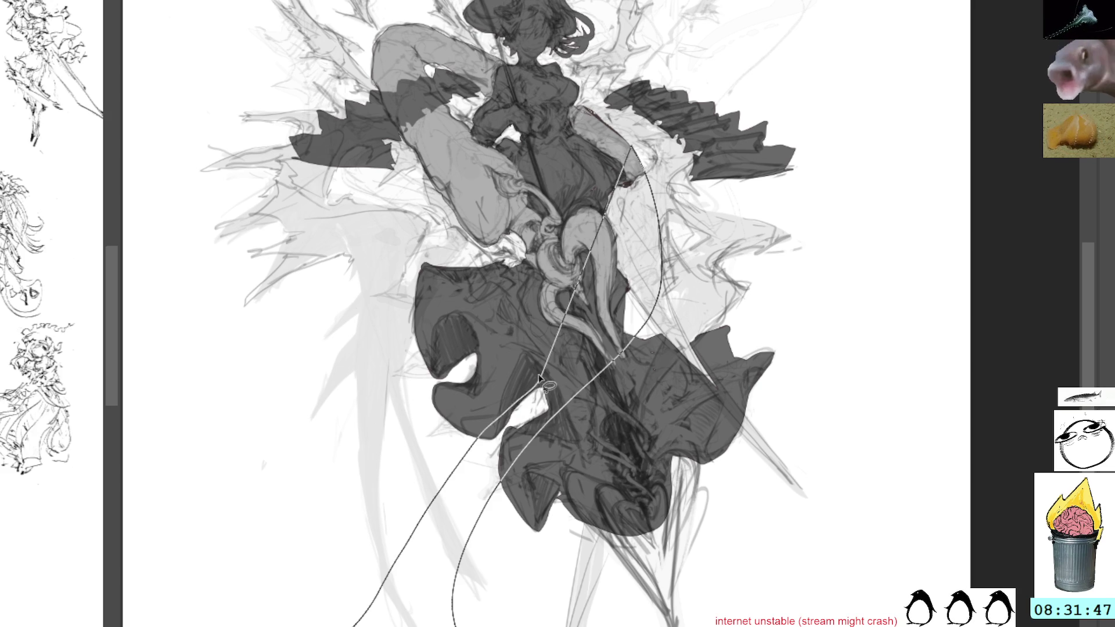
pyautogui.moveTo(457, 620); pyautogui.dragTo(640, 174)
pyautogui.moveTo(805, 200); pyautogui.dragTo(780, 110)
pyautogui.hotkey('ctrl', 'shift', 'a')
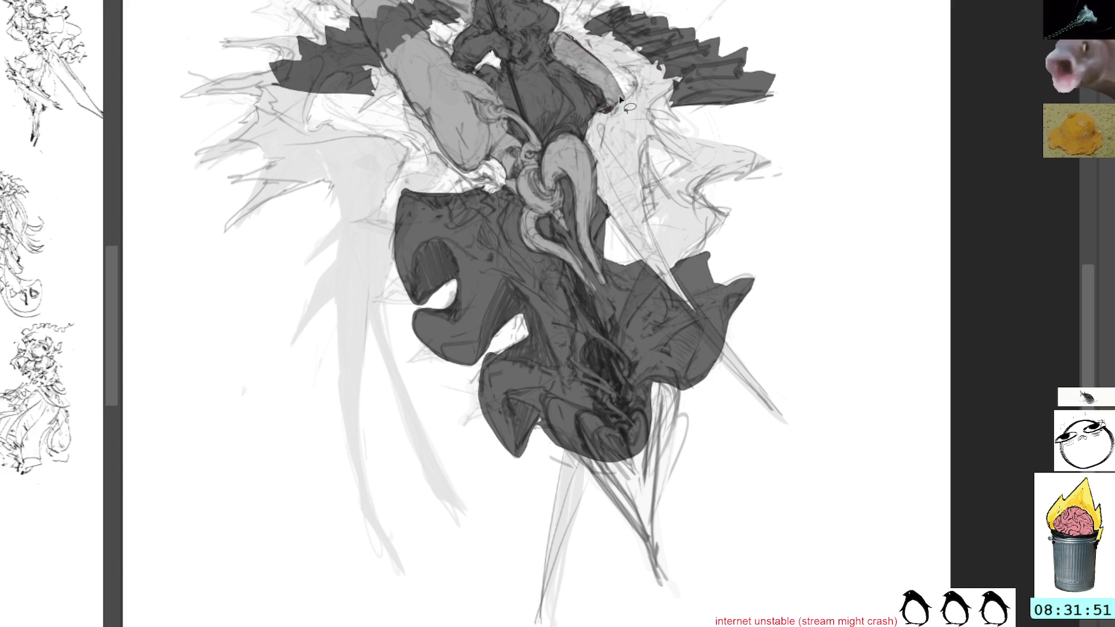
# Lasso a long curved band from the hip across the robes toward the left
pyautogui.moveTo(614, 98)
pyautogui.mouseDown()
pyautogui.moveTo(610, 268)
pyautogui.moveTo(593, 323)
pyautogui.moveTo(378, 514)
pyautogui.moveTo(386, 529)
pyautogui.moveTo(367, 521)
pyautogui.moveTo(336, 475)
pyautogui.mouseUp()
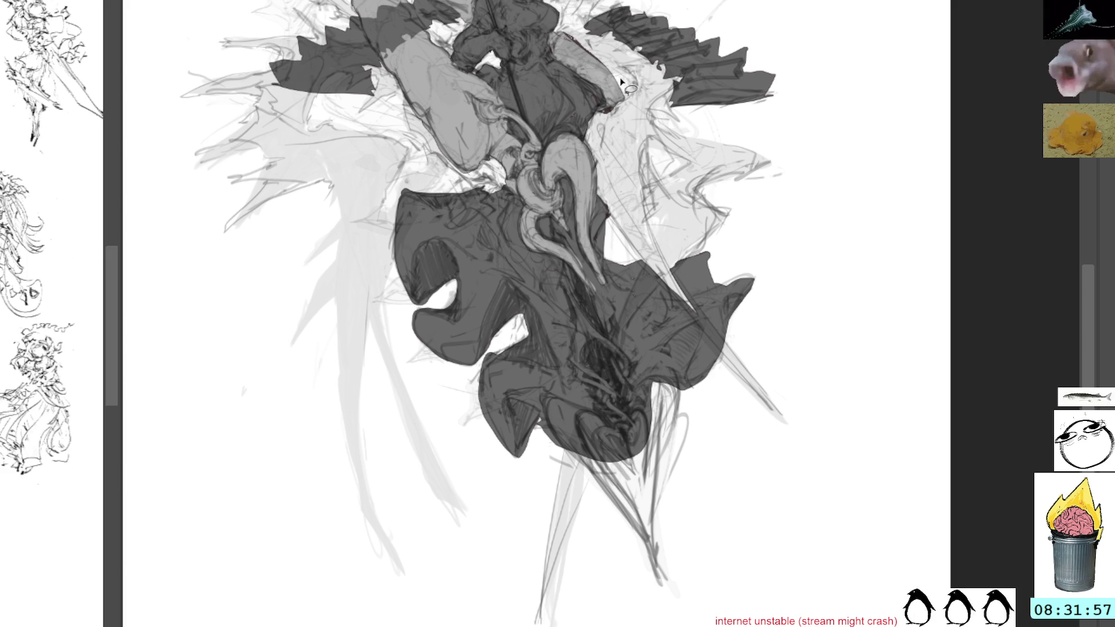
pyautogui.moveTo(616, 74); pyautogui.dragTo(181, 317)
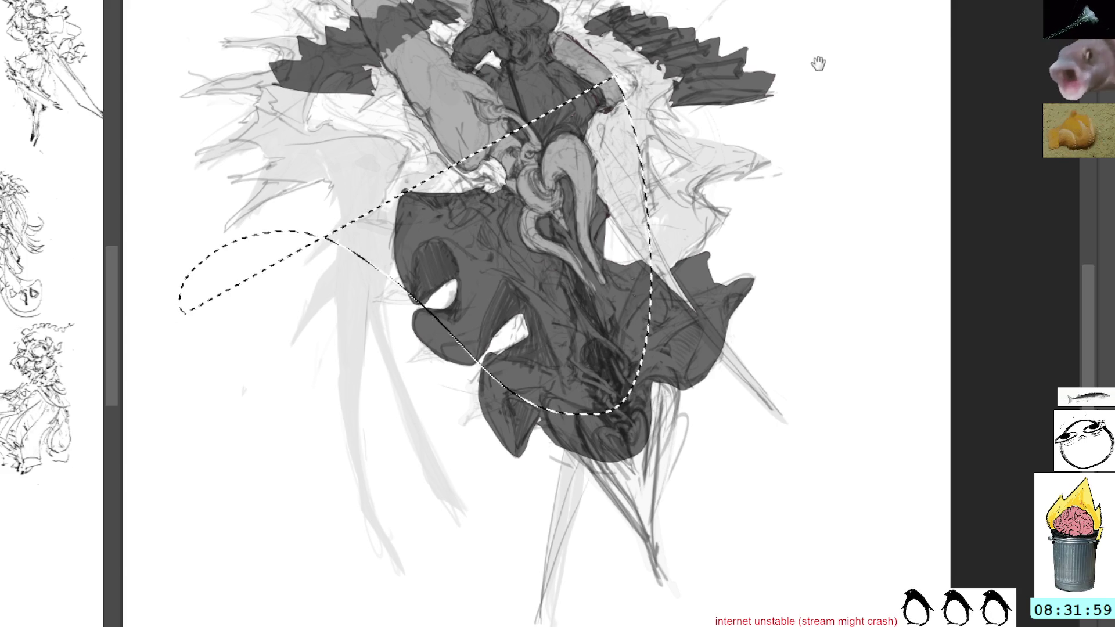
pyautogui.moveTo(816, 61)
pyautogui.mouseDown()
pyautogui.moveTo(885, 312)
pyautogui.moveTo(809, 200)
pyautogui.mouseUp()
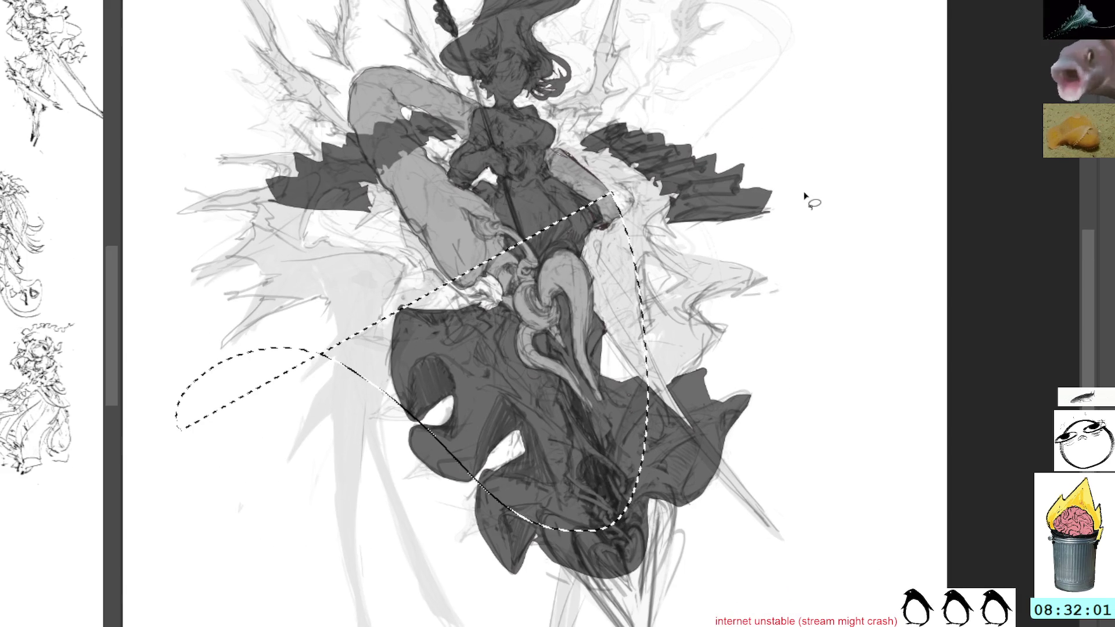
pyautogui.hotkey('ctrl', 'shift', 'a')
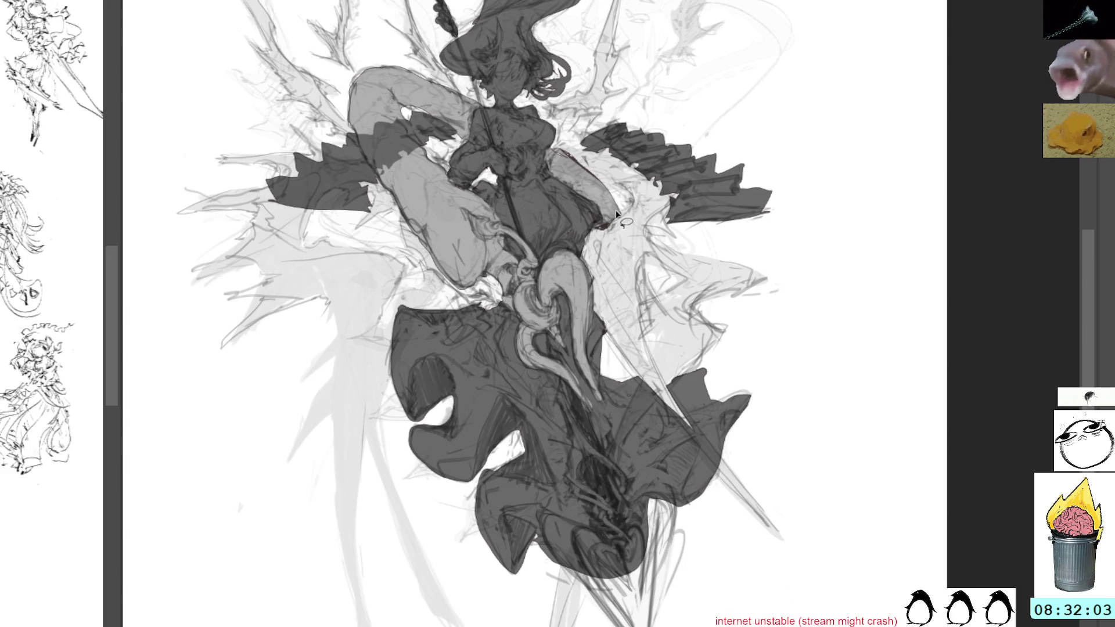
pyautogui.moveTo(624, 223); pyautogui.dragTo(715, 446)
pyautogui.moveTo(648, 411)
pyautogui.mouseDown()
pyautogui.moveTo(346, 428)
pyautogui.moveTo(553, 601)
pyautogui.moveTo(406, 342)
pyautogui.moveTo(696, 492)
pyautogui.moveTo(615, 218)
pyautogui.mouseUp()
pyautogui.moveTo(806, 277)
pyautogui.mouseDown()
pyautogui.moveTo(793, 403)
pyautogui.moveTo(786, 294)
pyautogui.mouseUp()
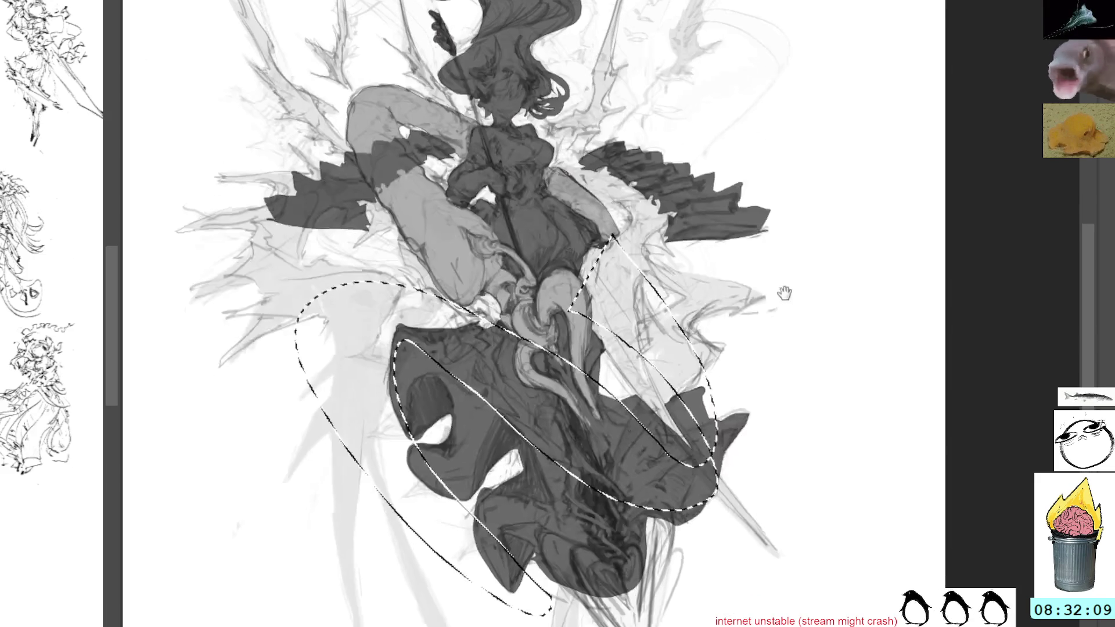
pyautogui.moveTo(646, 312); pyautogui.dragTo(514, 556)
pyautogui.moveTo(413, 520); pyautogui.dragTo(366, 349)
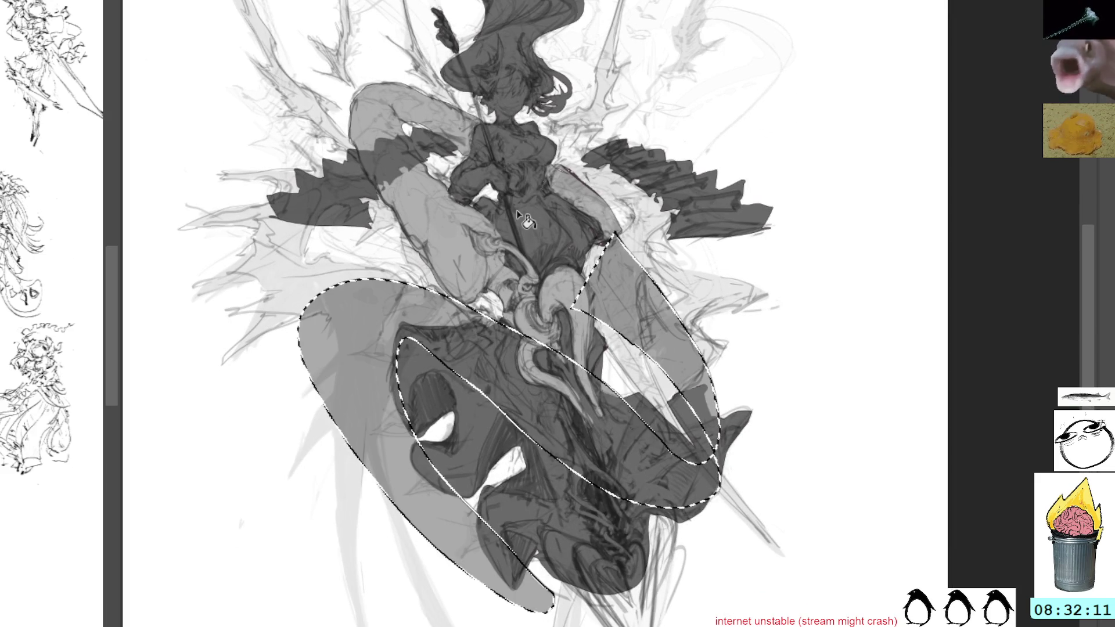
pyautogui.moveTo(779, 279); pyautogui.dragTo(755, 331)
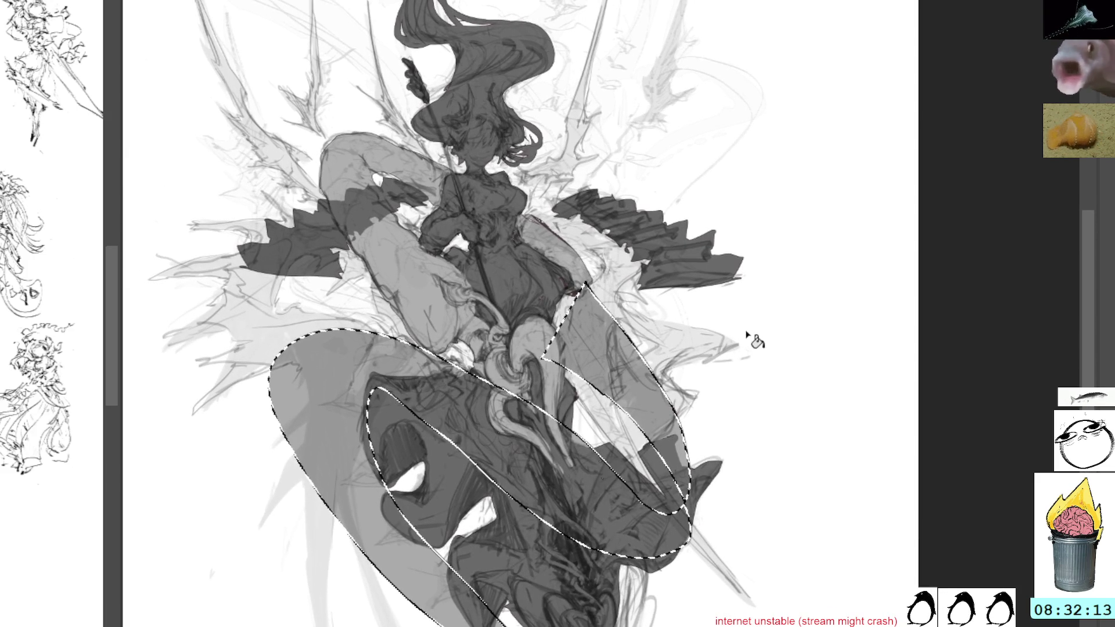
pyautogui.hotkey('ctrl', 'd')
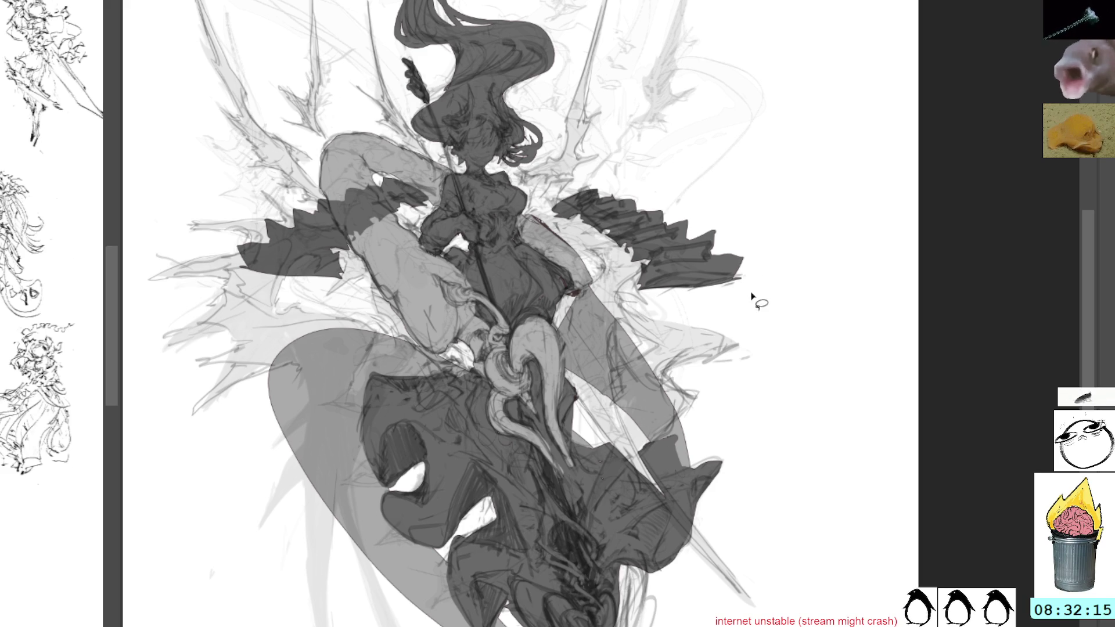
pyautogui.hotkey('ctrl', 'shift', 'd')
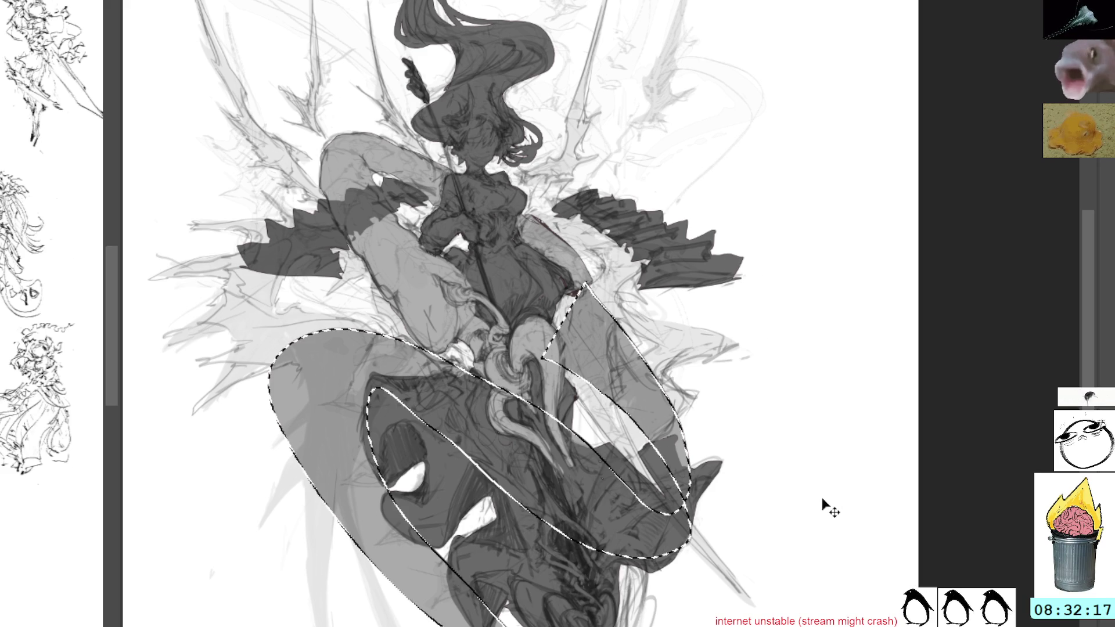
pyautogui.press('Delete')
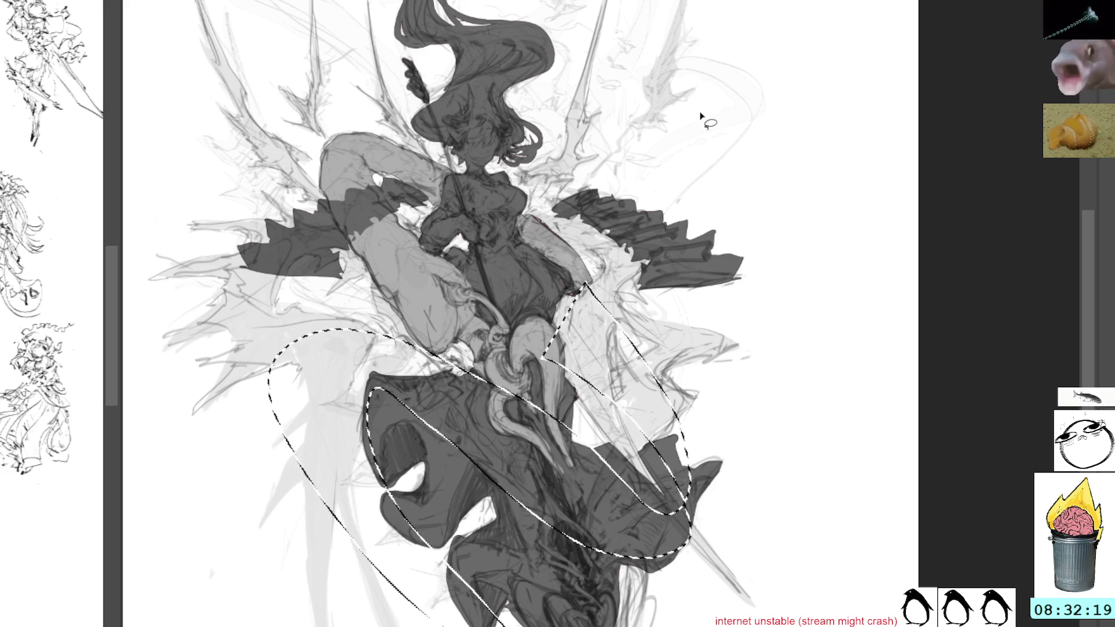
pyautogui.hotkey('ctrl', 'd')
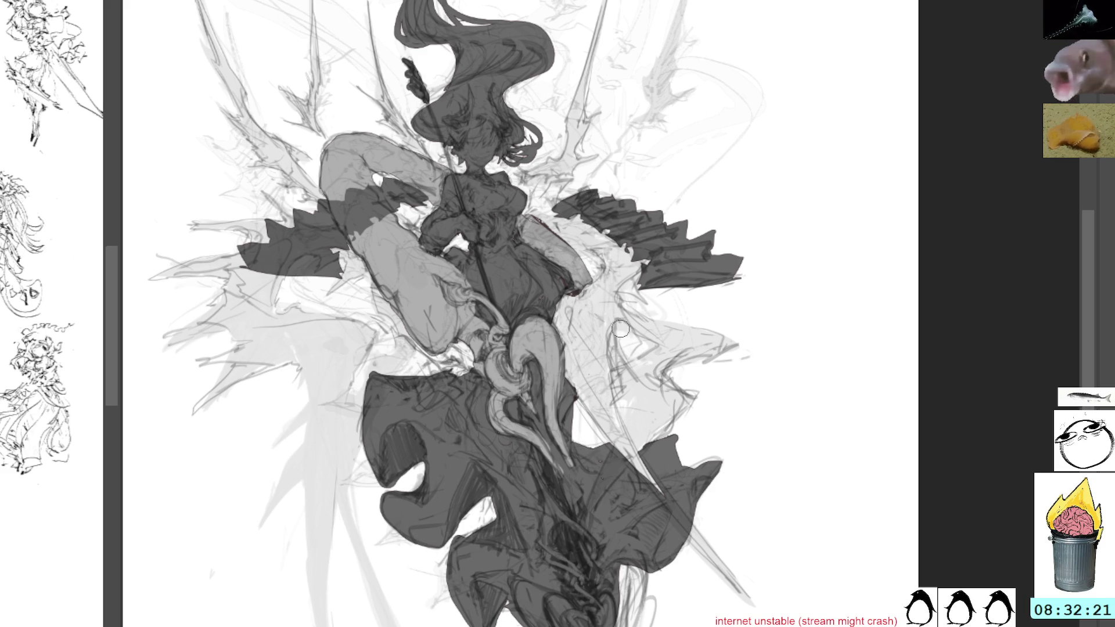
pyautogui.moveTo(576, 251); pyautogui.dragTo(571, 553)
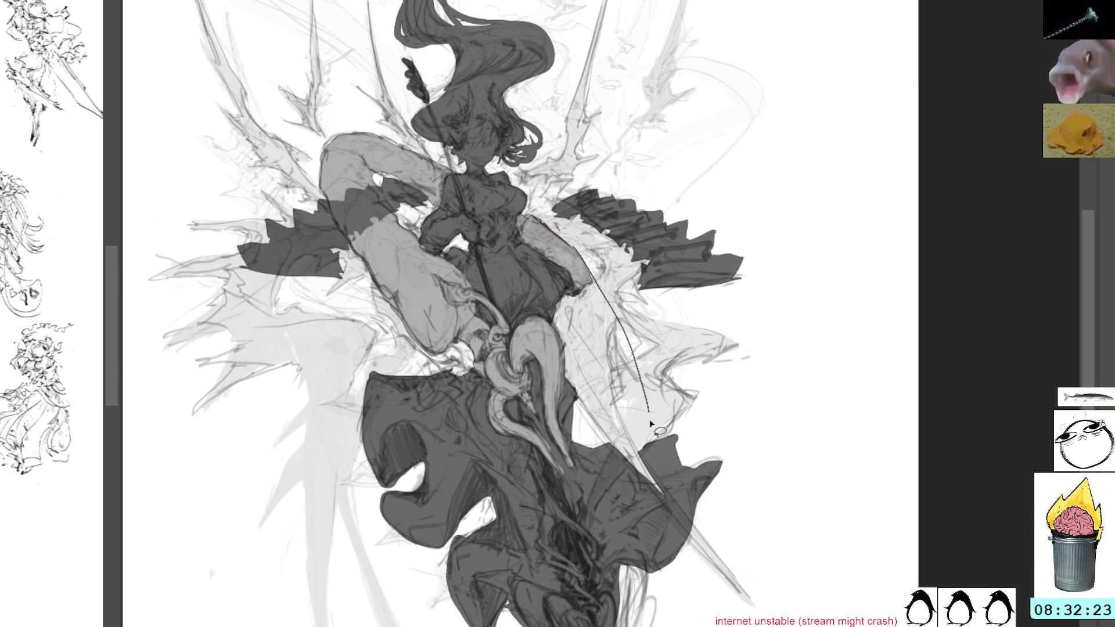
pyautogui.hotkey('ctrl', 'd')
pyautogui.moveTo(566, 248)
pyautogui.mouseDown()
pyautogui.moveTo(408, 511)
pyautogui.moveTo(590, 245)
pyautogui.mouseUp()
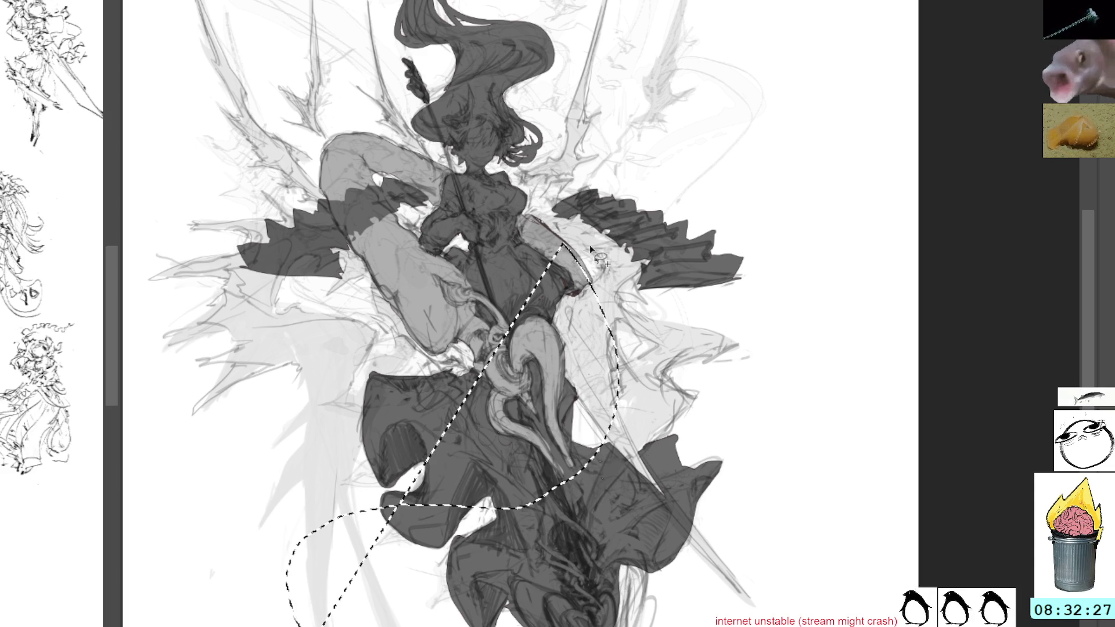
pyautogui.hotkey('ctrl', 'd')
# Lasso a tail band below the robes, fill it grey and deselect
pyautogui.moveTo(677, 262); pyautogui.dragTo(640, 128)
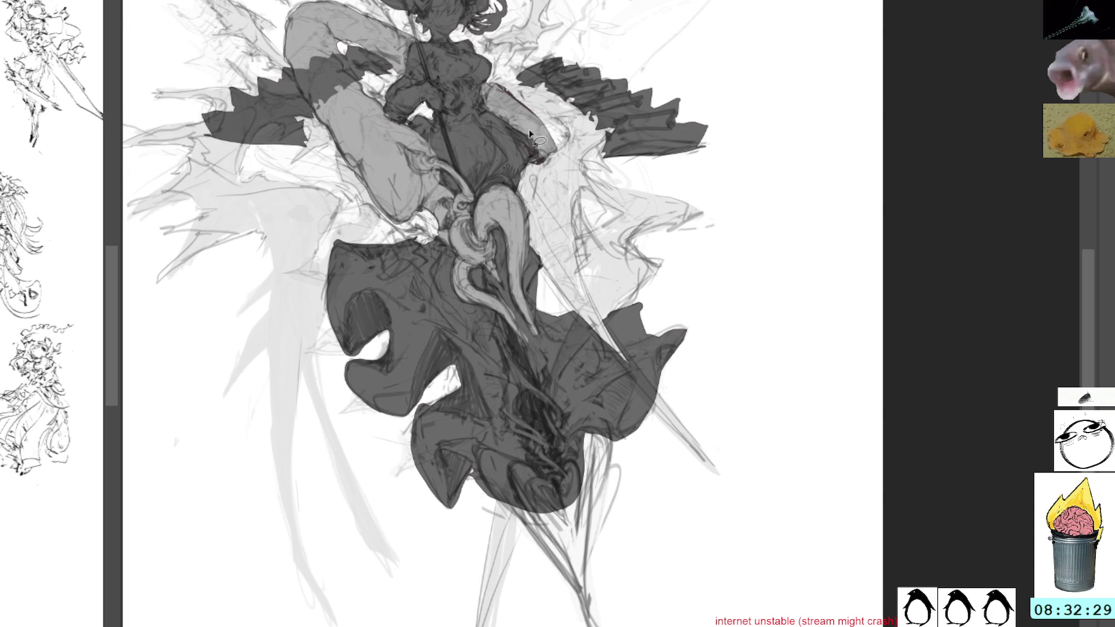
pyautogui.moveTo(554, 151)
pyautogui.mouseDown()
pyautogui.moveTo(477, 383)
pyautogui.moveTo(436, 590)
pyautogui.moveTo(453, 490)
pyautogui.moveTo(490, 471)
pyautogui.moveTo(553, 358)
pyautogui.moveTo(559, 146)
pyautogui.moveTo(502, 394)
pyautogui.moveTo(473, 610)
pyautogui.moveTo(481, 594)
pyautogui.moveTo(373, 616)
pyautogui.moveTo(411, 436)
pyautogui.moveTo(401, 436)
pyautogui.mouseUp()
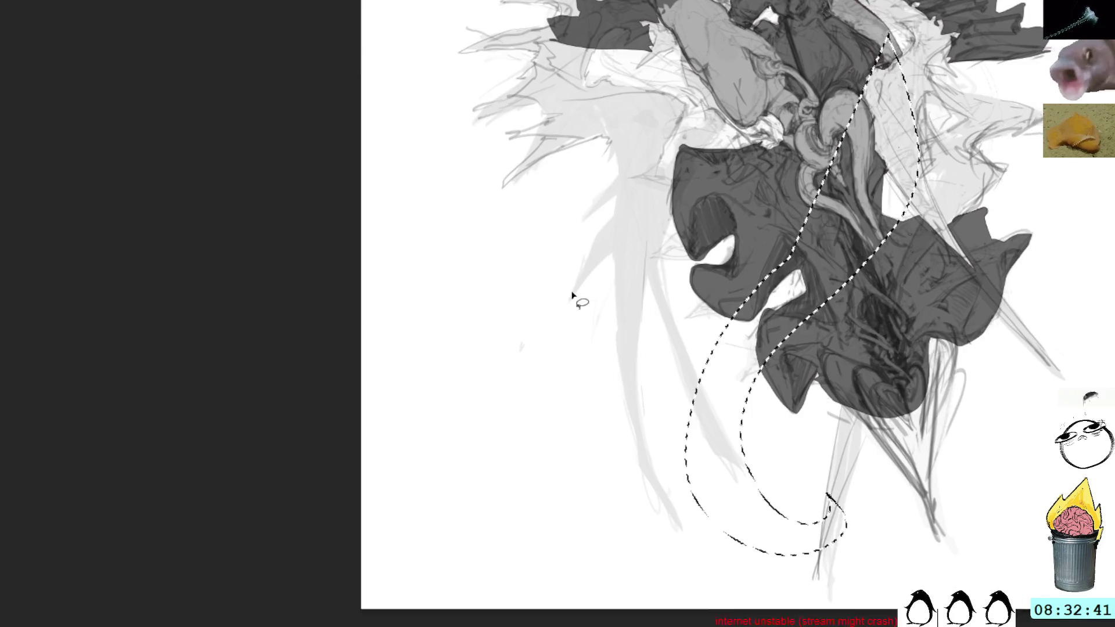
pyautogui.hotkey('shift', 'BackSpace')
pyautogui.hotkey('ctrl', 'd')
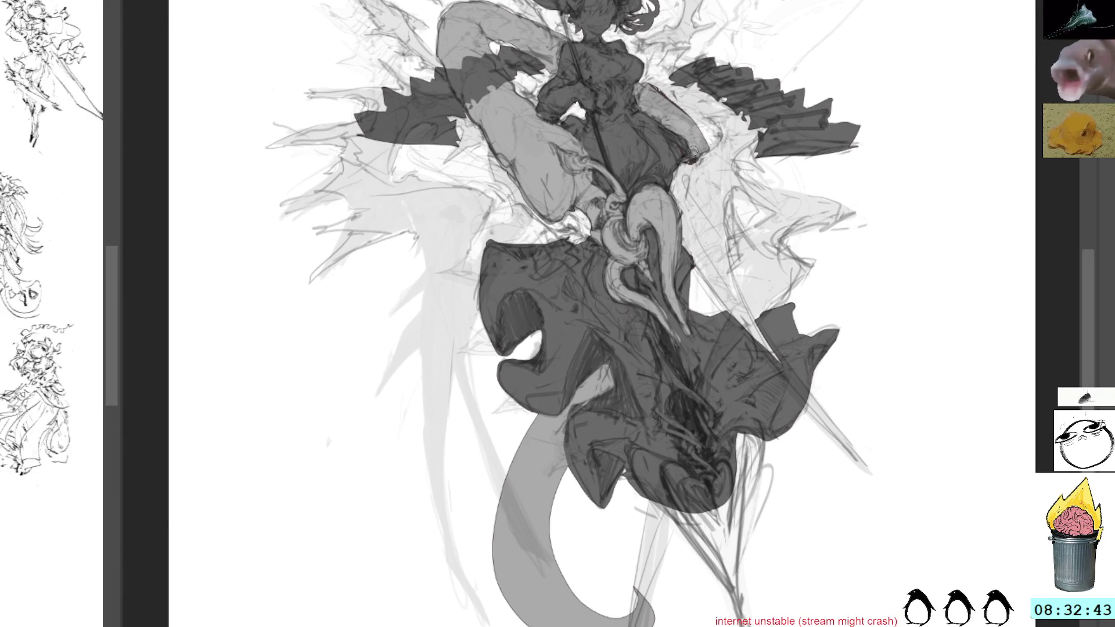
# Lasso a long curved band from the hip down, fill it light grey, and undo a stray thigh mark
pyautogui.press('l')
pyautogui.moveTo(697, 131); pyautogui.dragTo(696, 136)
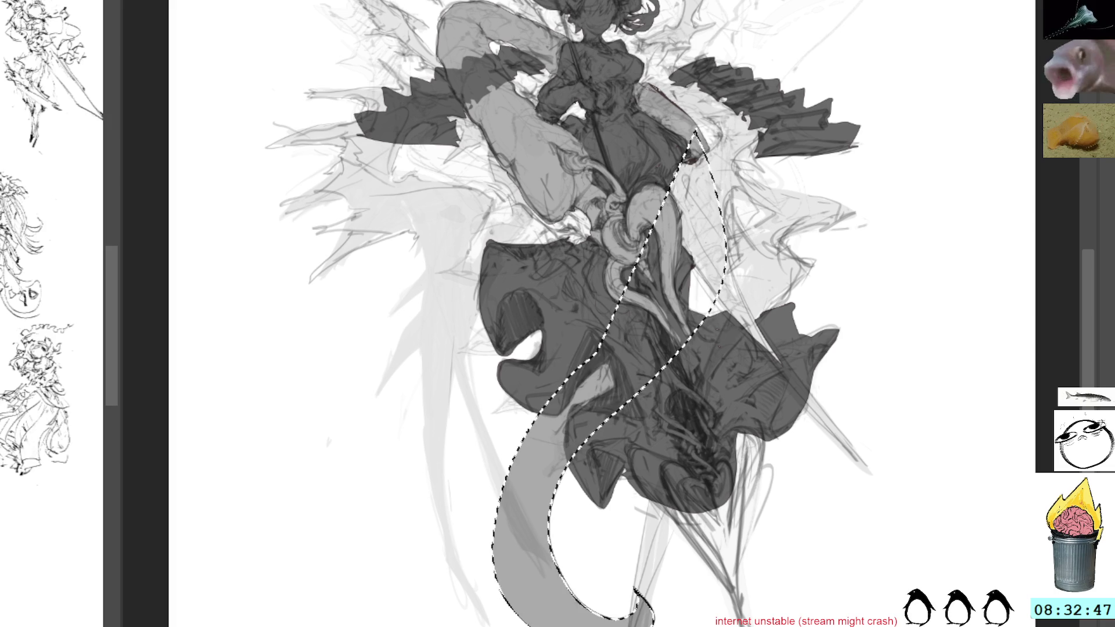
pyautogui.hotkey('alt', 'BackSpace')
pyautogui.hotkey('ctrl', 'd')
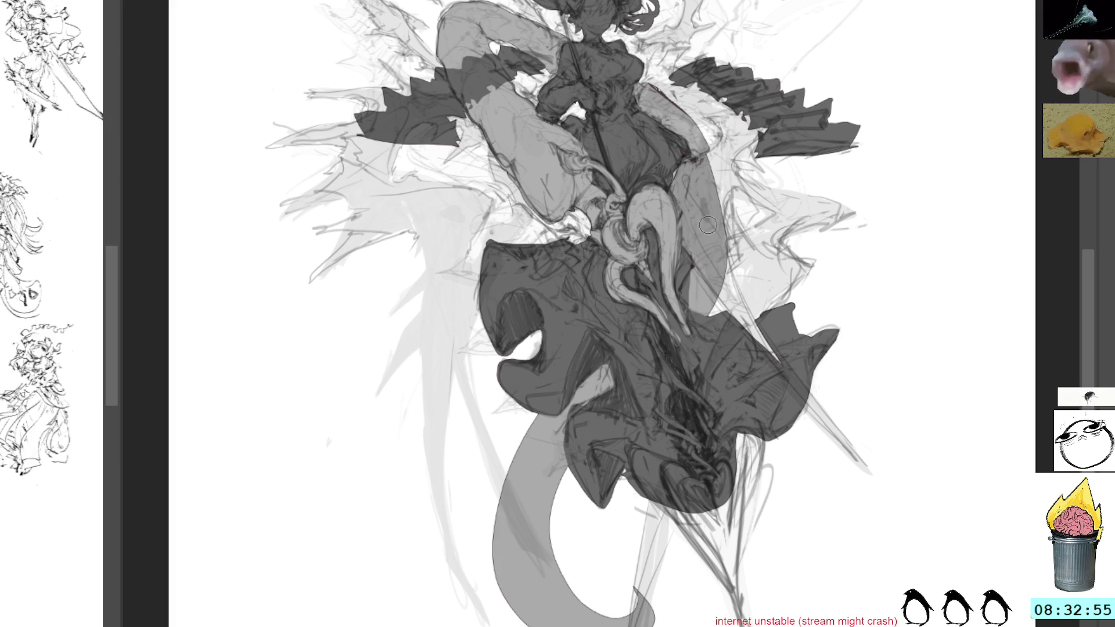
pyautogui.moveTo(703, 203); pyautogui.dragTo(711, 228)
pyautogui.hotkey('ctrl', 'z')
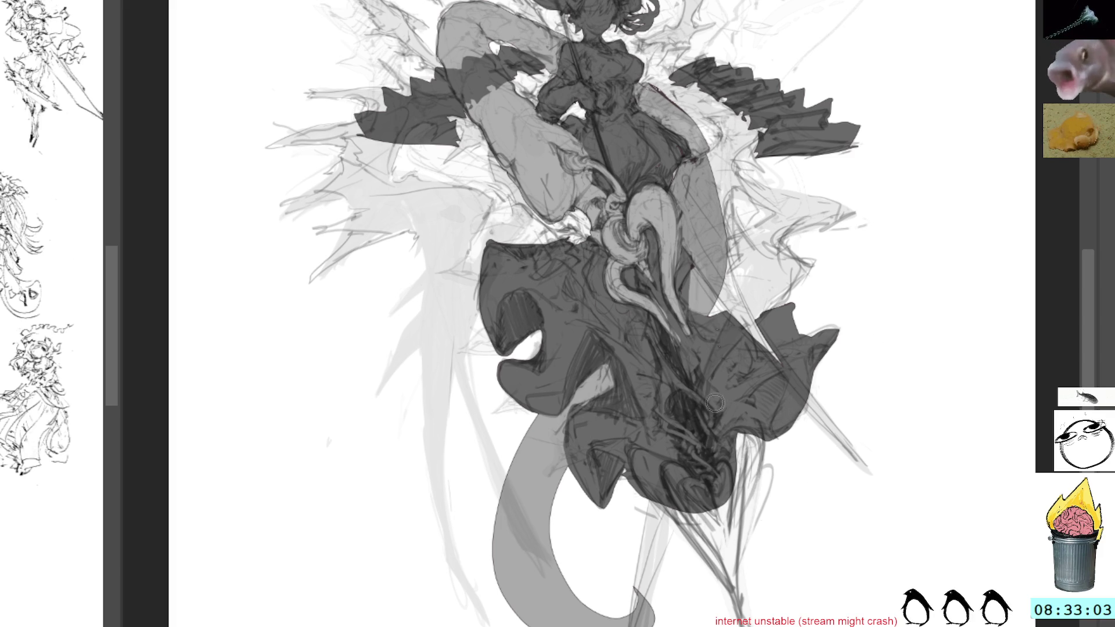
# Paint the dark pointed shape below the robes into a long sharp tip reaching the bottom
pyautogui.moveTo(648, 482); pyautogui.dragTo(730, 586)
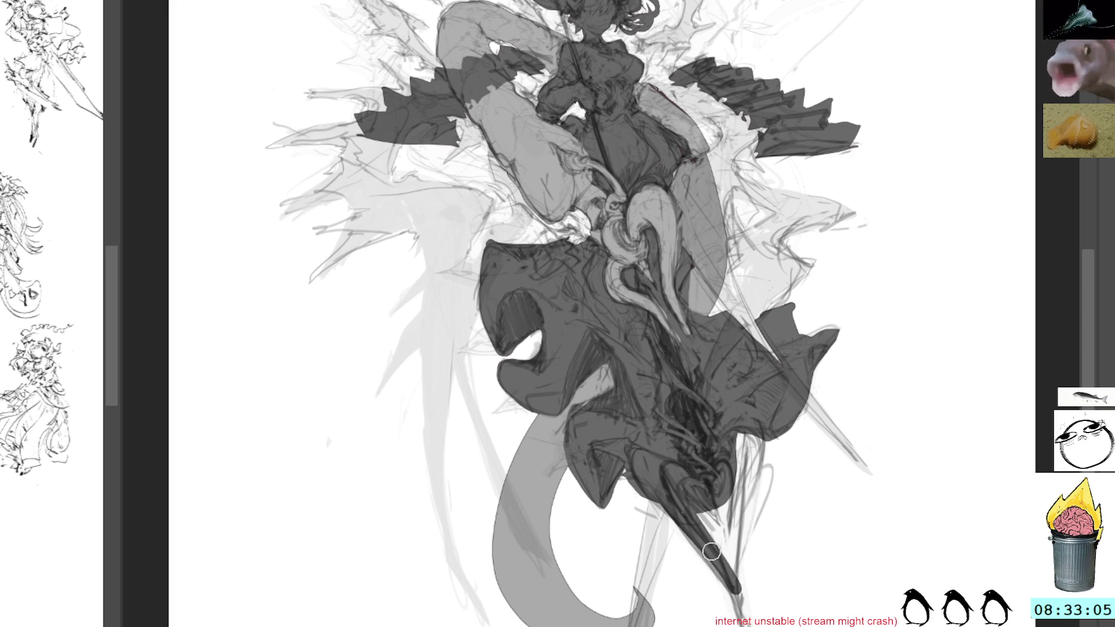
pyautogui.moveTo(697, 485); pyautogui.dragTo(734, 580)
pyautogui.moveTo(706, 466); pyautogui.dragTo(730, 542)
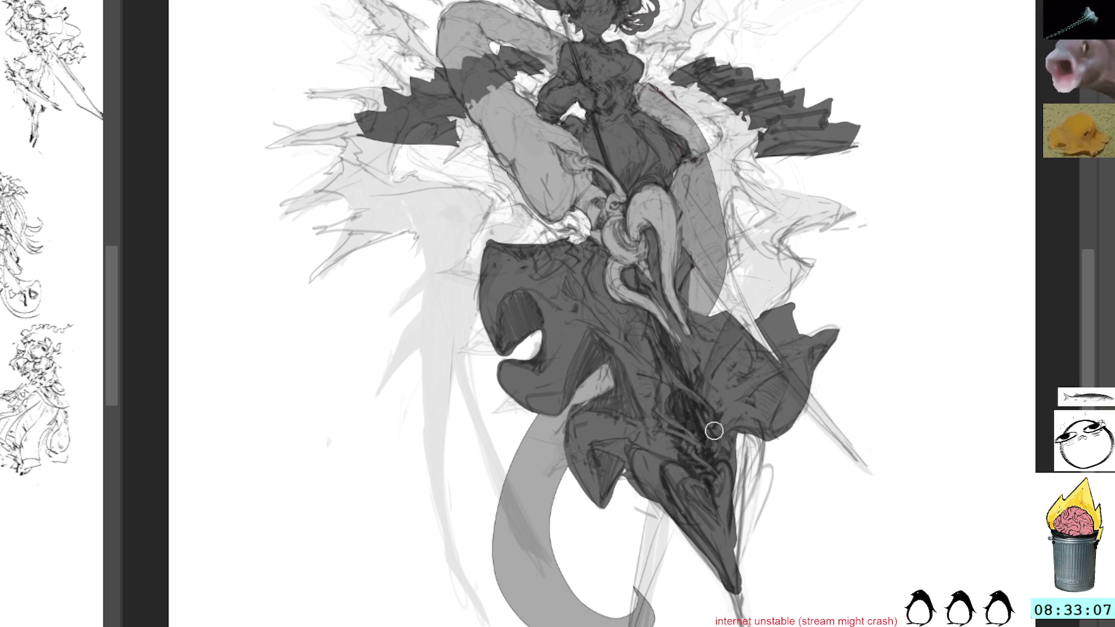
pyautogui.moveTo(711, 427); pyautogui.dragTo(741, 566)
pyautogui.moveTo(758, 428); pyautogui.dragTo(741, 610)
pyautogui.moveTo(776, 462); pyautogui.dragTo(751, 608)
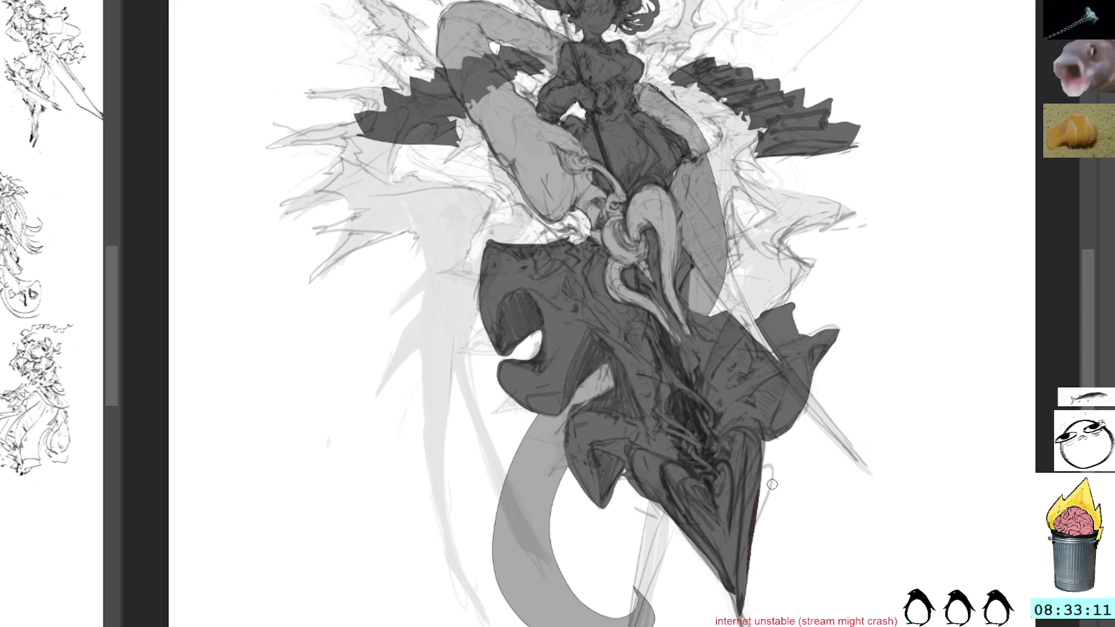
# Lasso a sliver along the tip's right edge to trim it, then return to the brush
pyautogui.moveTo(771, 475); pyautogui.dragTo(742, 611)
pyautogui.moveTo(769, 570); pyautogui.dragTo(771, 559)
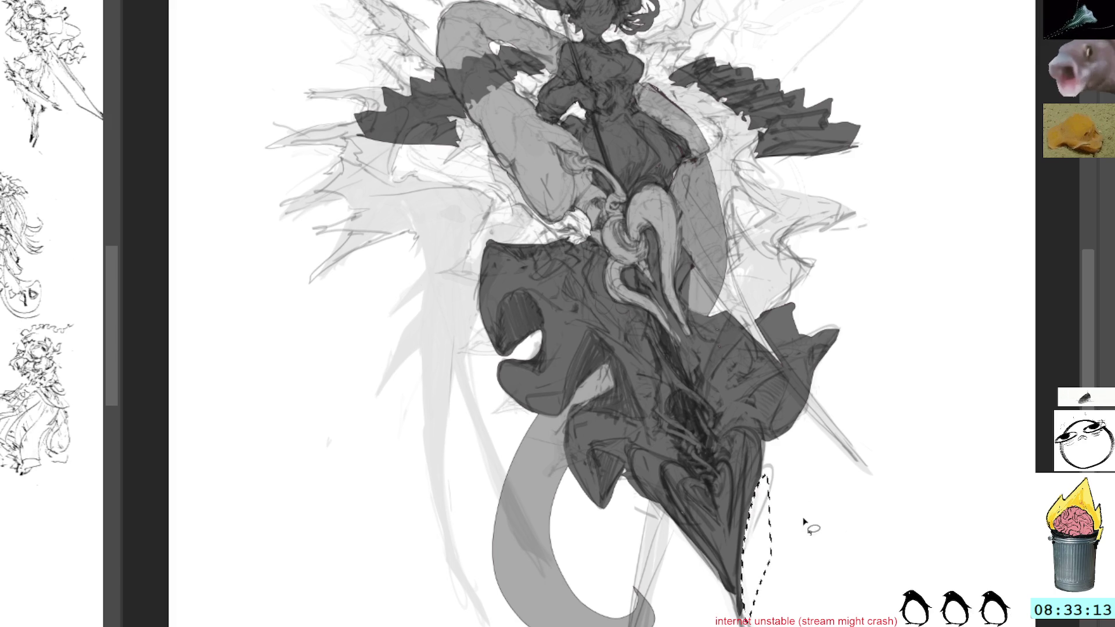
pyautogui.press('b')
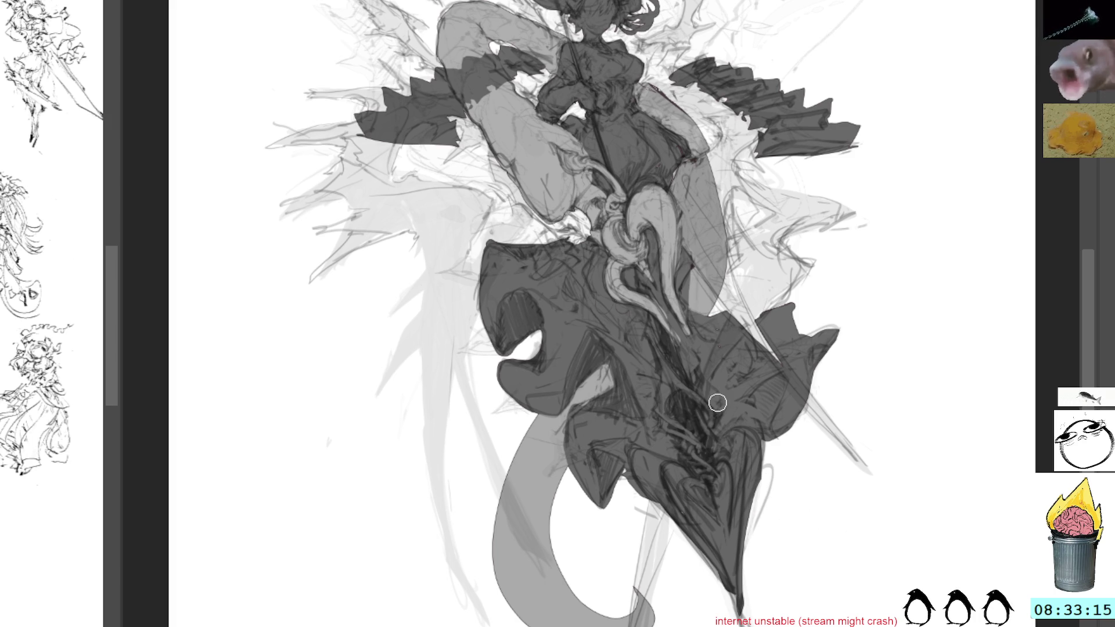
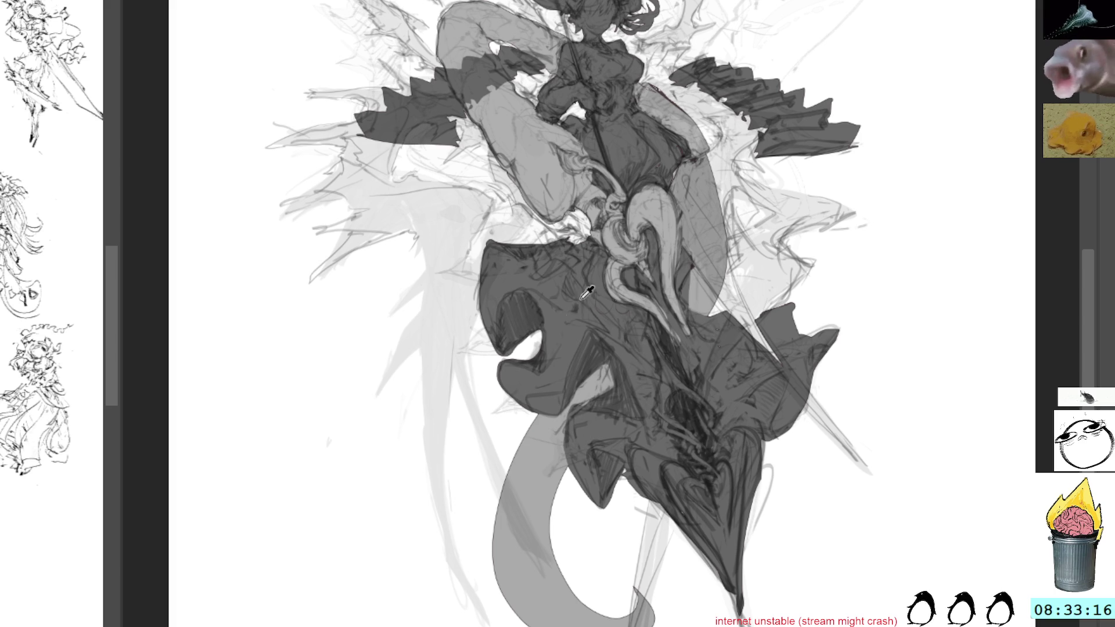
# Reframe the top of the drawing, paint a test stroke right of the figure and undo it
pyautogui.moveTo(745, 110)
pyautogui.mouseDown()
pyautogui.moveTo(704, 218)
pyautogui.moveTo(700, 179)
pyautogui.mouseUp()
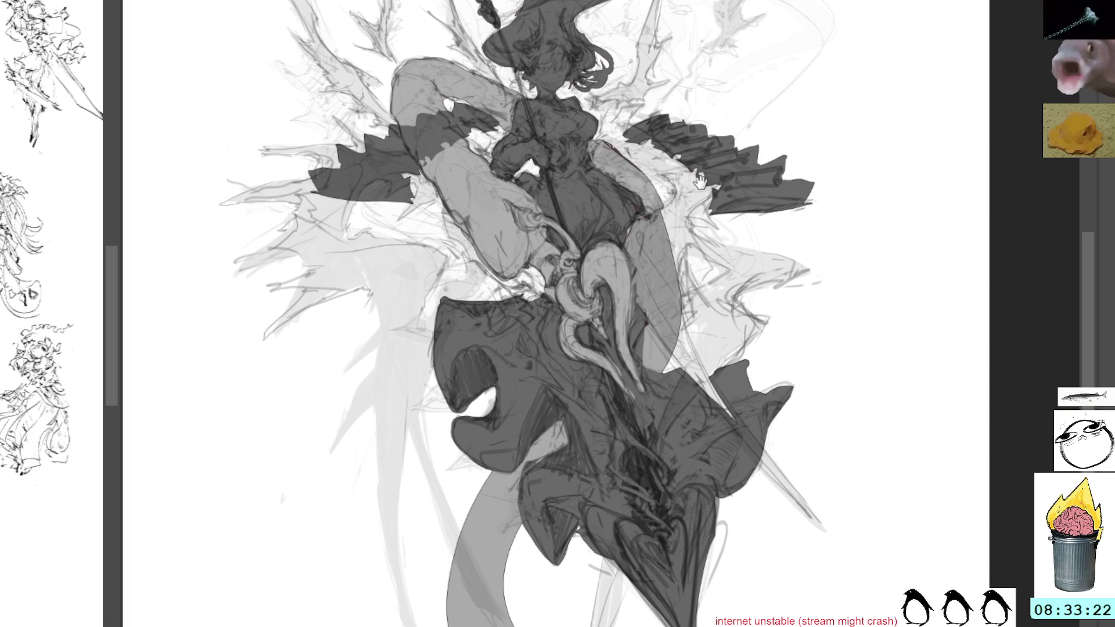
pyautogui.moveTo(699, 180); pyautogui.dragTo(699, 157)
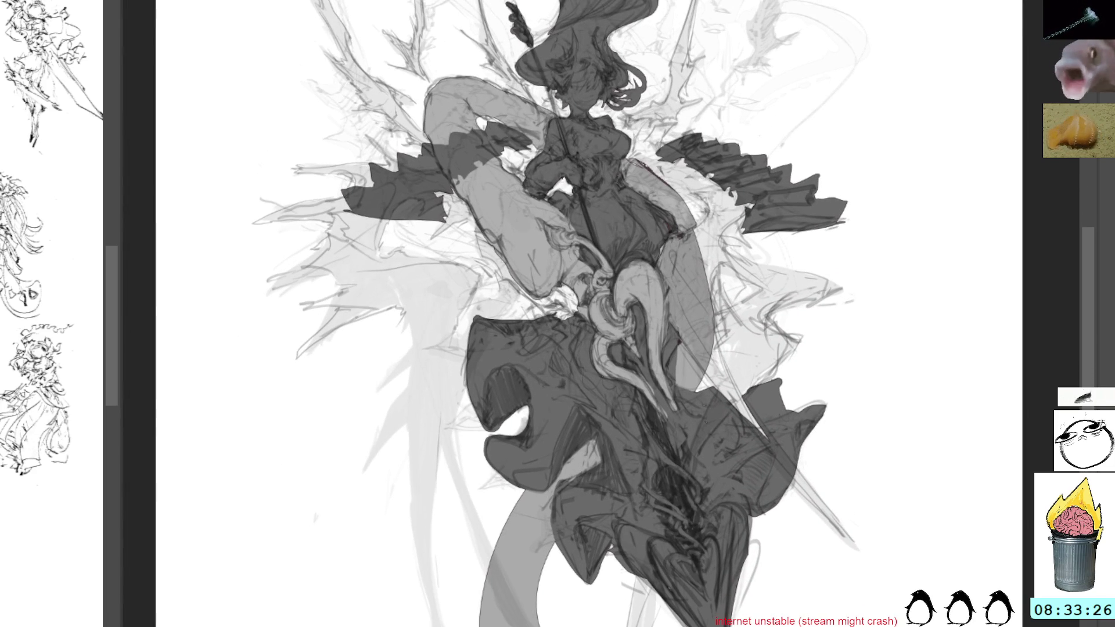
pyautogui.moveTo(740, 263); pyautogui.dragTo(775, 291)
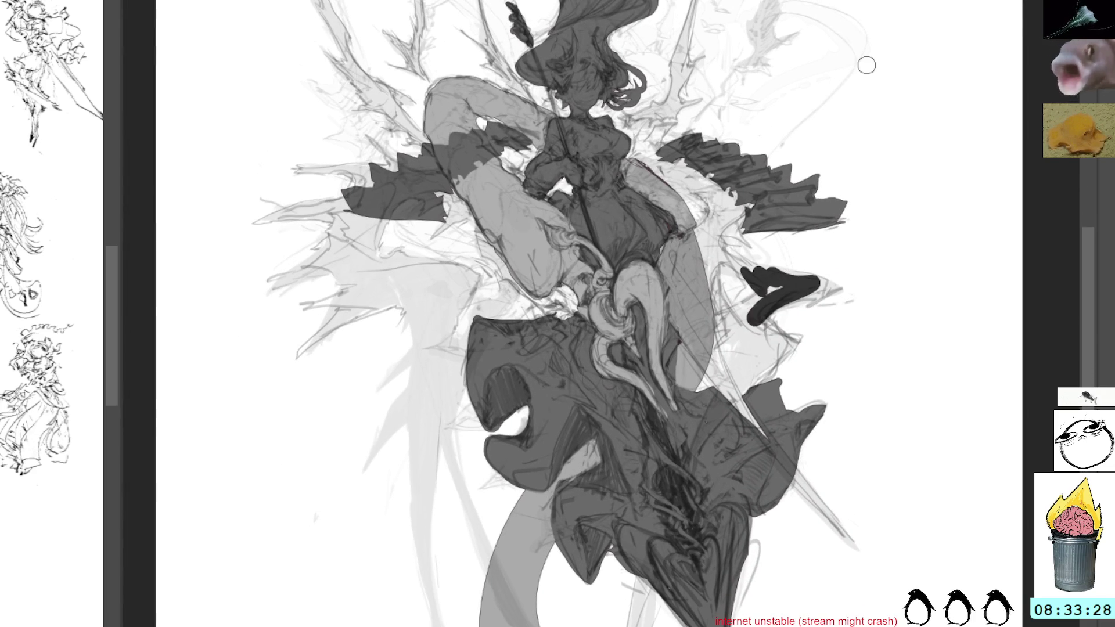
pyautogui.hotkey('ctrl', 'z')
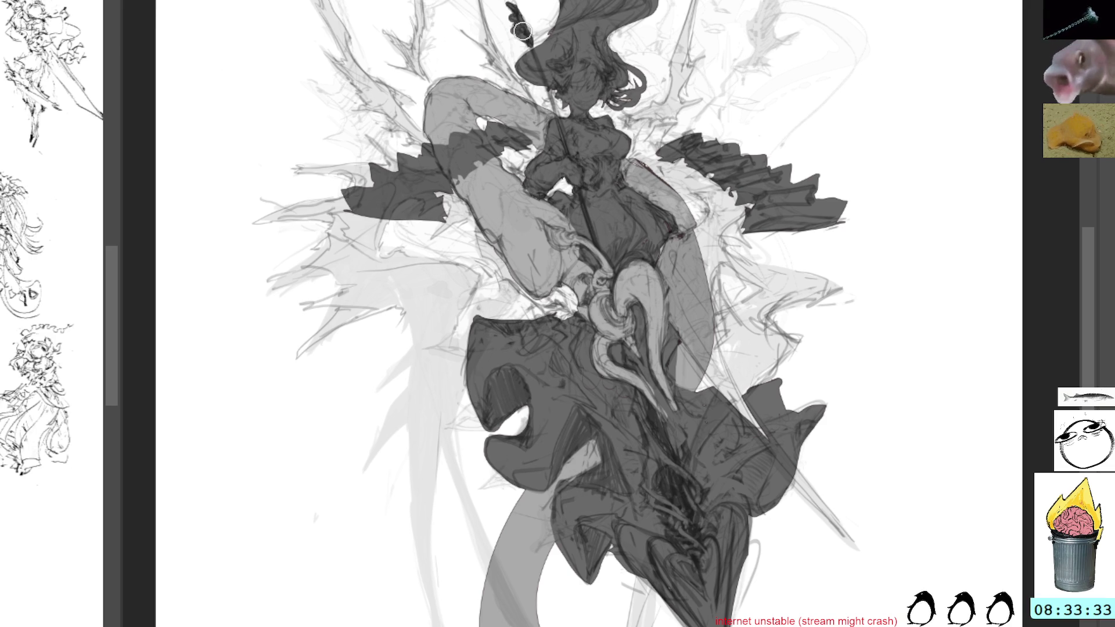
# Redraw the staff above the head as a longer, thicker dark line
pyautogui.moveTo(522, 31); pyautogui.dragTo(562, 131)
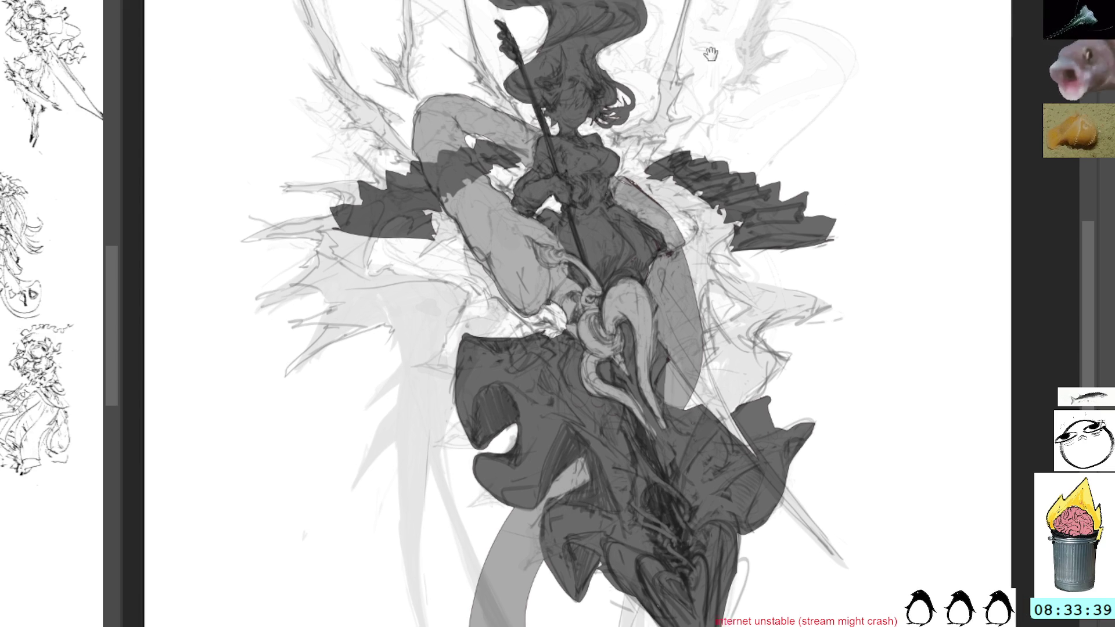
# Sketch a hooked spike right of the hair and fill it solid dark
pyautogui.moveTo(723, 6); pyautogui.dragTo(668, 195)
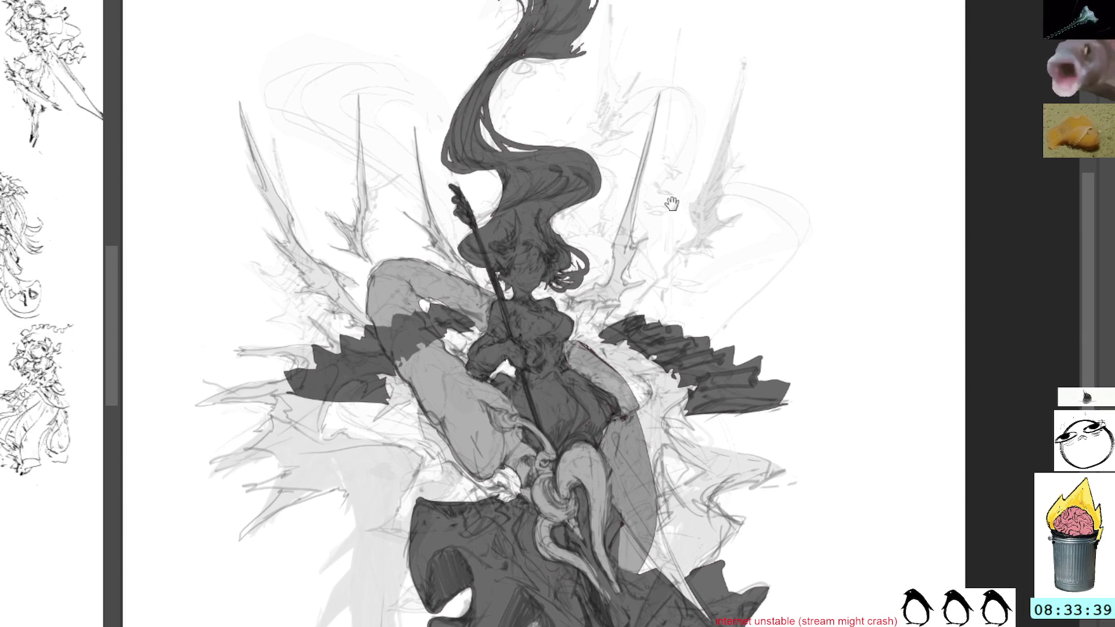
pyautogui.moveTo(659, 68)
pyautogui.mouseDown()
pyautogui.moveTo(651, 244)
pyautogui.moveTo(595, 317)
pyautogui.moveTo(565, 300)
pyautogui.moveTo(630, 272)
pyautogui.mouseUp()
pyautogui.hotkey('alt', 'BackSpace')
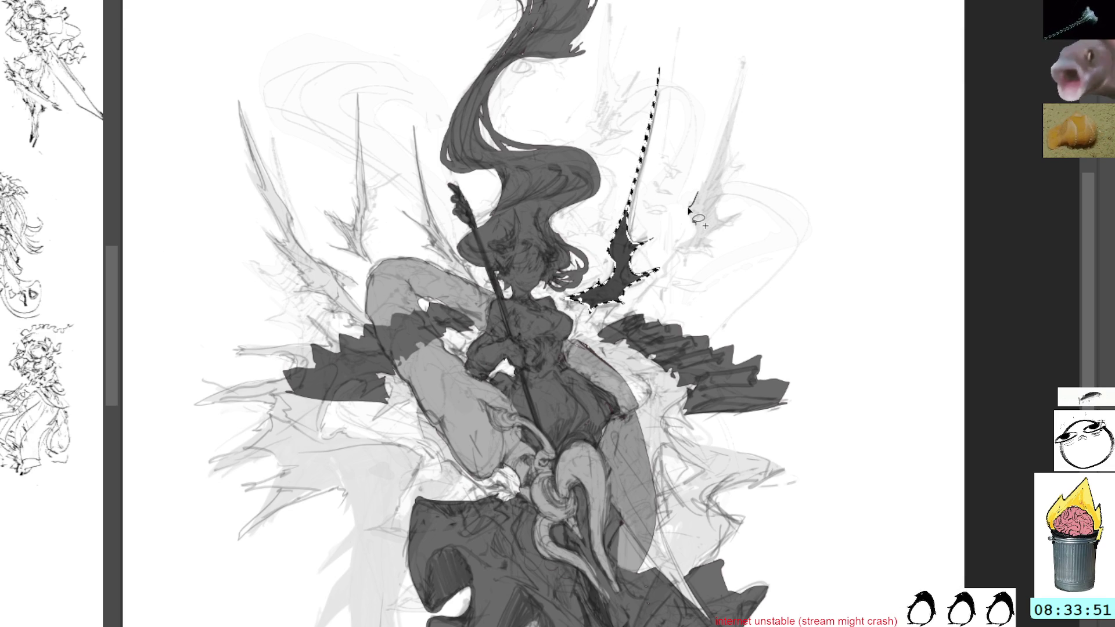
# Outline and fill a second tall spike beside it, then clear the selection
pyautogui.moveTo(697, 196)
pyautogui.mouseDown()
pyautogui.moveTo(693, 258)
pyautogui.moveTo(668, 303)
pyautogui.moveTo(697, 274)
pyautogui.moveTo(732, 170)
pyautogui.mouseUp()
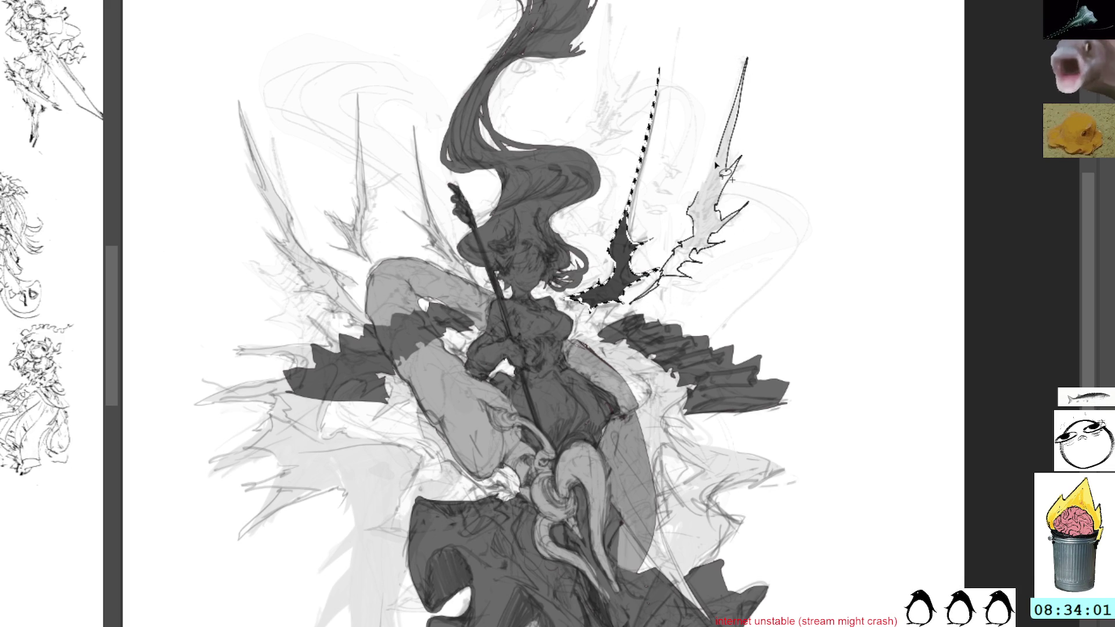
pyautogui.moveTo(737, 181)
pyautogui.mouseDown()
pyautogui.moveTo(713, 202)
pyautogui.moveTo(778, 225)
pyautogui.mouseUp()
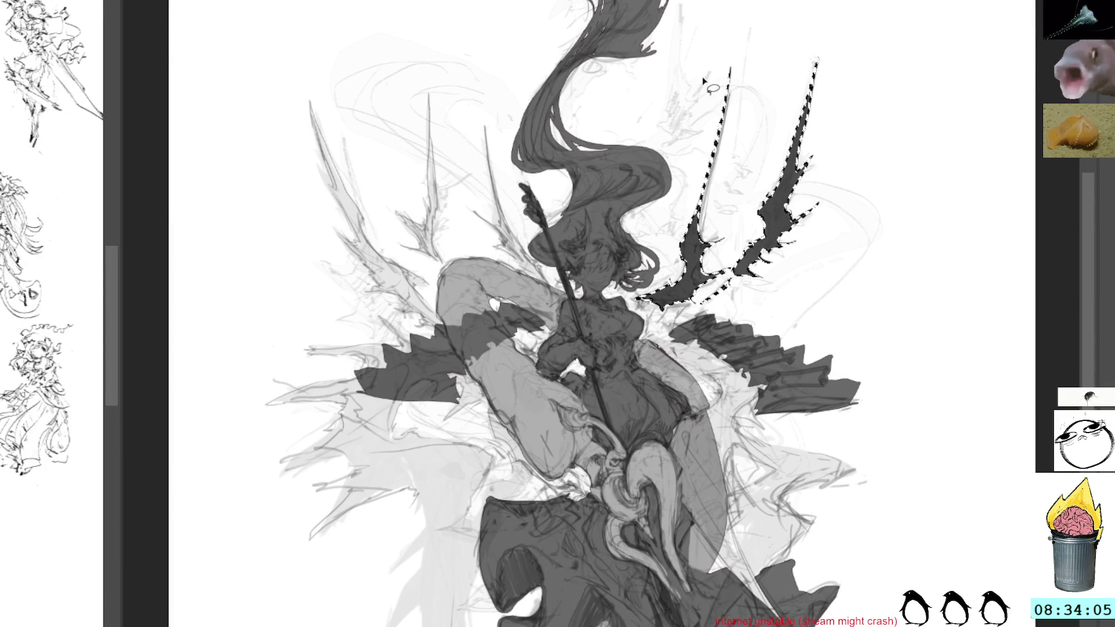
pyautogui.hotkey('ctrl', 'shift', 'a')
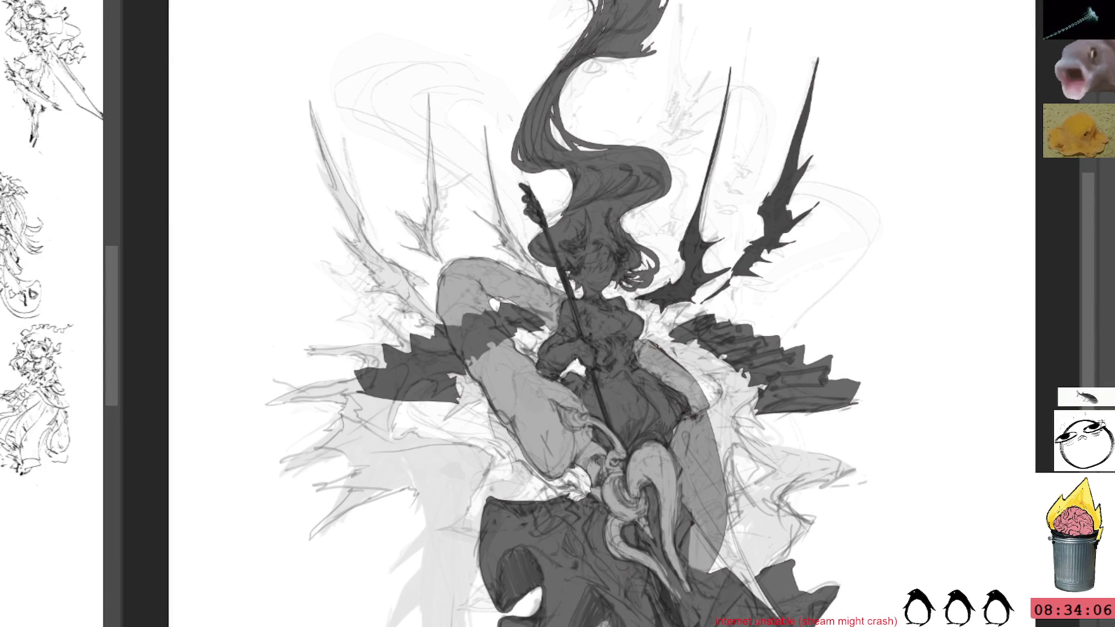
pyautogui.hotkey('ctrl', 'shift', 'd')
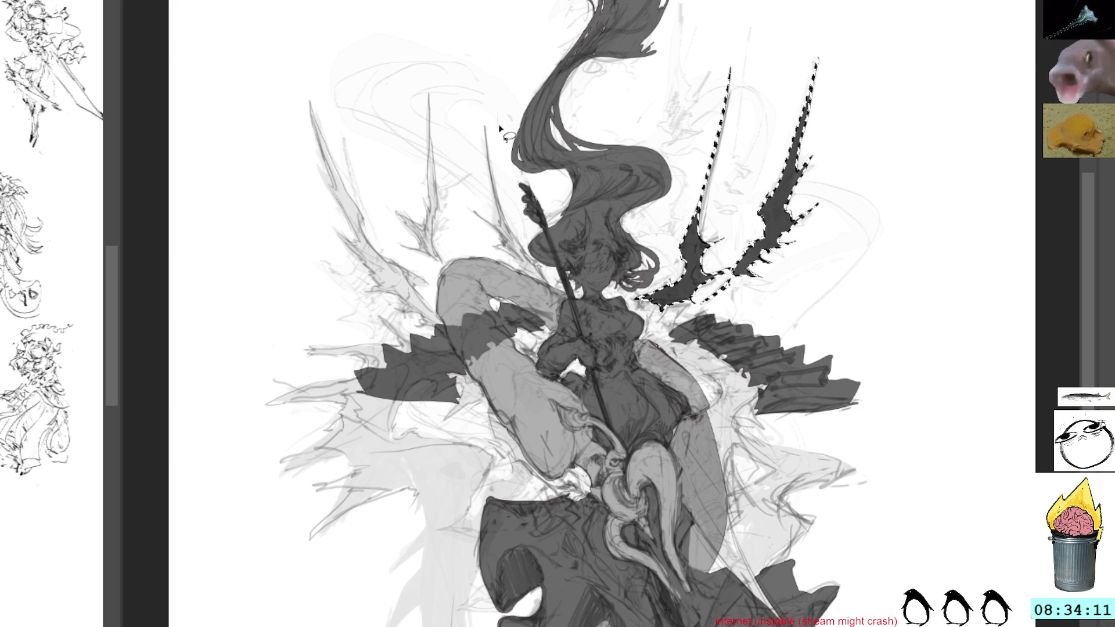
pyautogui.hotkey('ctrl', 'd')
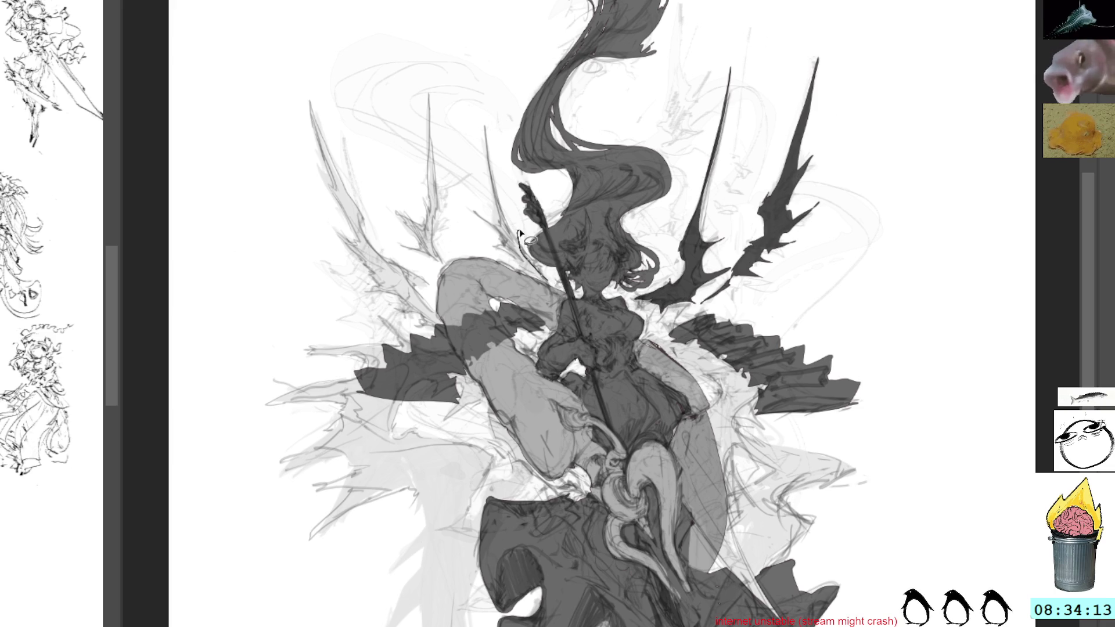
# Outline and darken a new spike beside the spear, lightening the upper-left arm shading
pyautogui.moveTo(484, 121)
pyautogui.mouseDown()
pyautogui.moveTo(507, 228)
pyautogui.moveTo(549, 287)
pyautogui.mouseUp()
pyautogui.moveTo(492, 161); pyautogui.dragTo(540, 275)
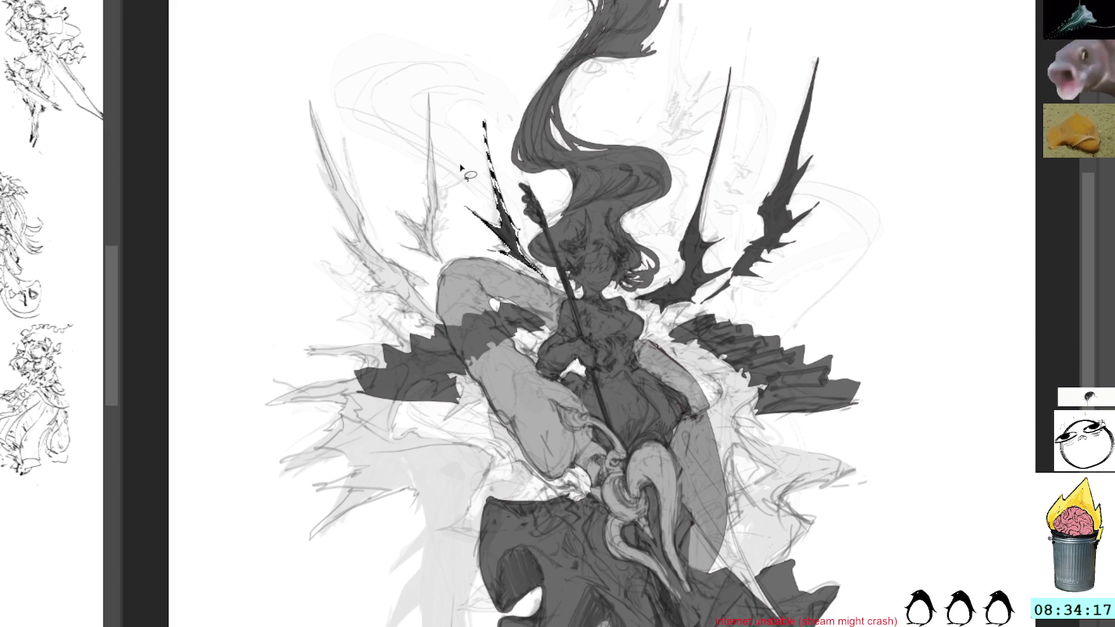
pyautogui.moveTo(466, 122); pyautogui.dragTo(541, 275)
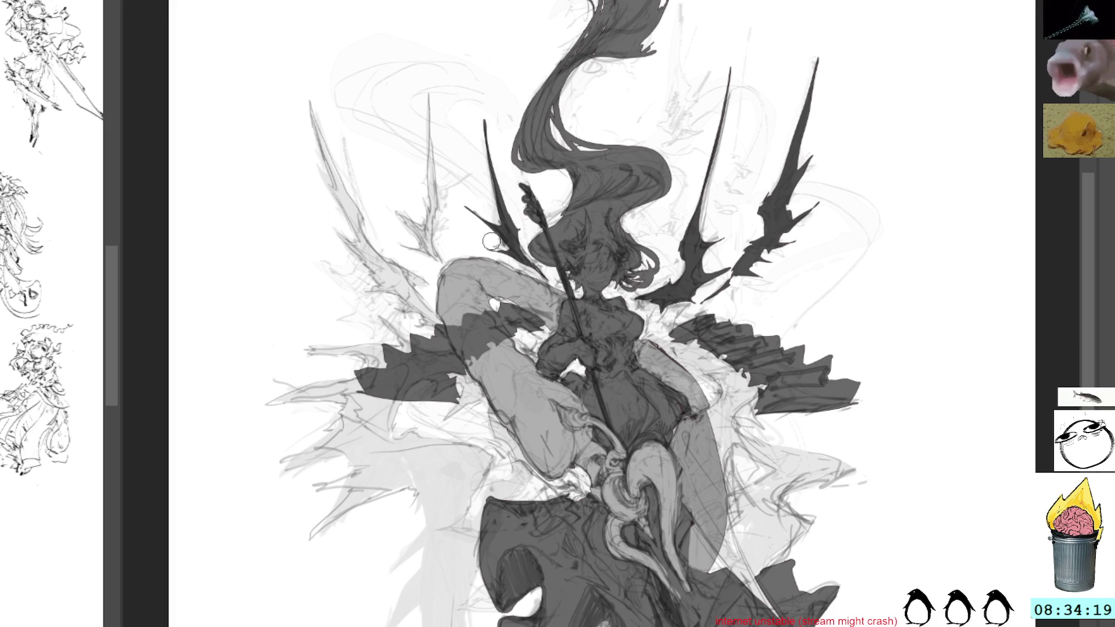
pyautogui.moveTo(453, 305)
pyautogui.mouseDown()
pyautogui.moveTo(466, 366)
pyautogui.moveTo(470, 291)
pyautogui.moveTo(501, 331)
pyautogui.mouseUp()
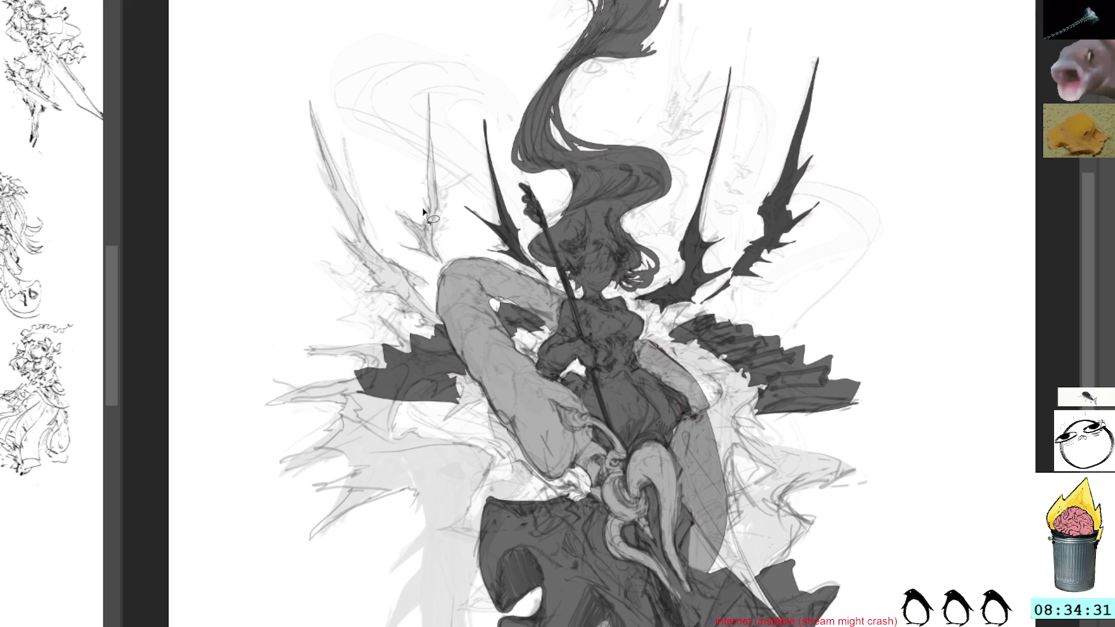
# Draw a long thin jagged spike on the left and fill it solid dark
pyautogui.moveTo(444, 253); pyautogui.dragTo(430, 81)
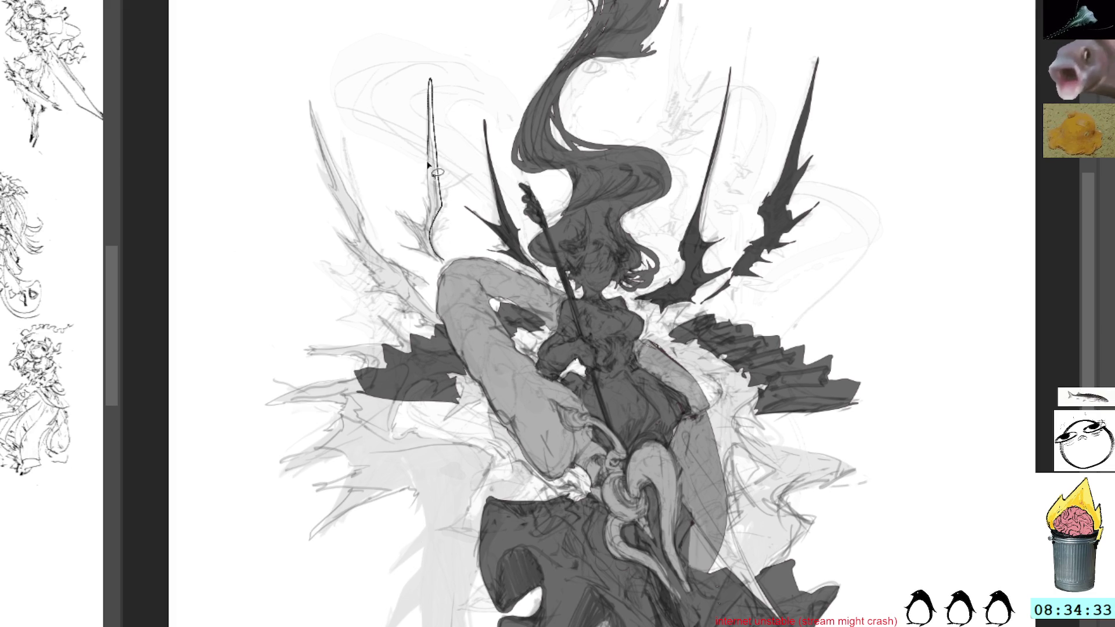
pyautogui.moveTo(435, 172)
pyautogui.mouseDown()
pyautogui.moveTo(413, 210)
pyautogui.moveTo(418, 231)
pyautogui.moveTo(401, 235)
pyautogui.moveTo(427, 262)
pyautogui.mouseUp()
pyautogui.hotkey('shift', 'BackSpace')
pyautogui.hotkey('ctrl', 'shift', 'a')
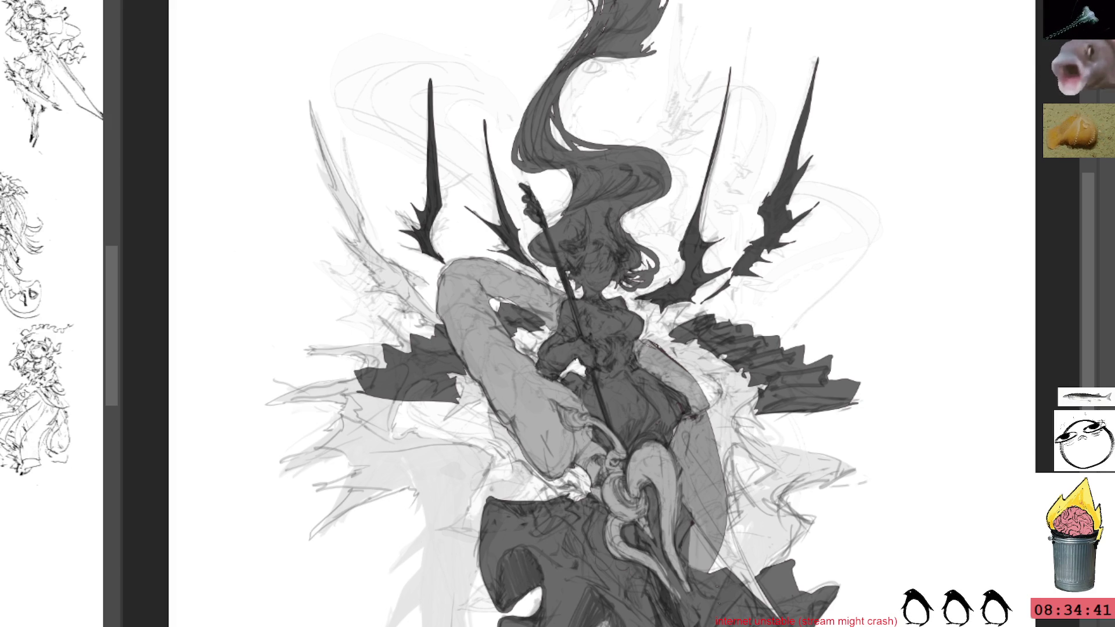
# Outline the far-left wing shape and fill it solid dark
pyautogui.click(257, 167)
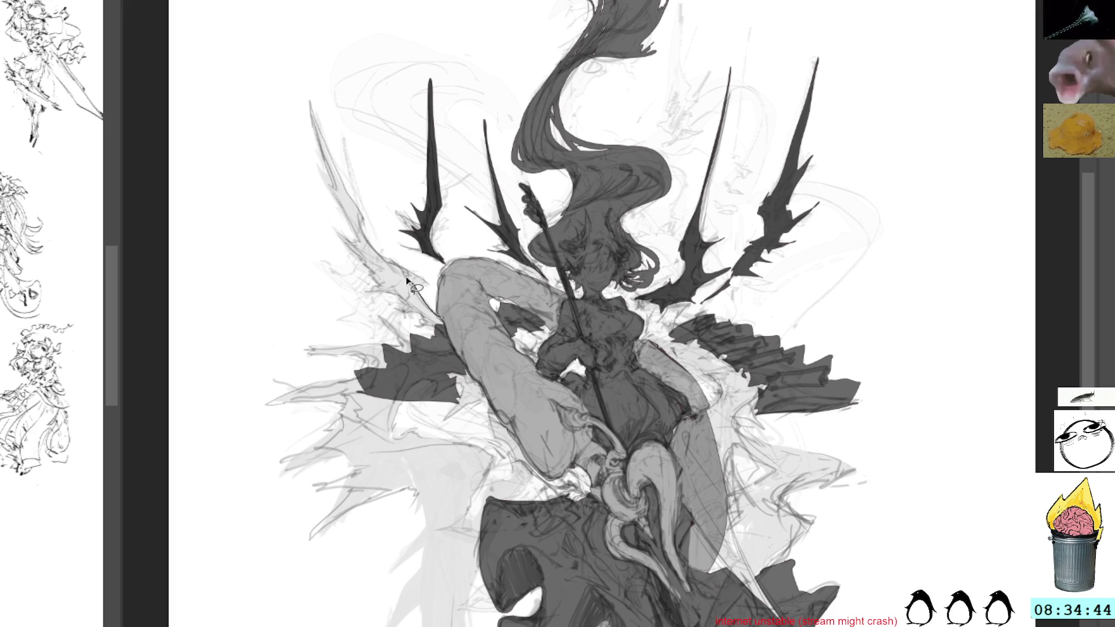
pyautogui.moveTo(314, 107); pyautogui.dragTo(339, 185)
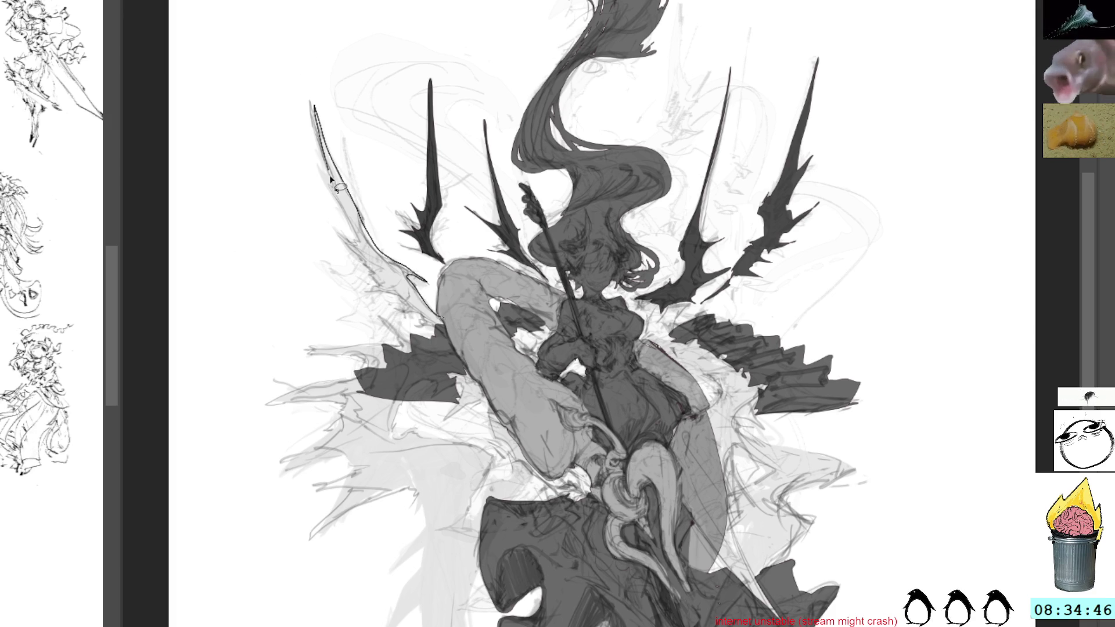
pyautogui.moveTo(339, 239)
pyautogui.mouseDown()
pyautogui.moveTo(418, 335)
pyautogui.moveTo(445, 335)
pyautogui.mouseUp()
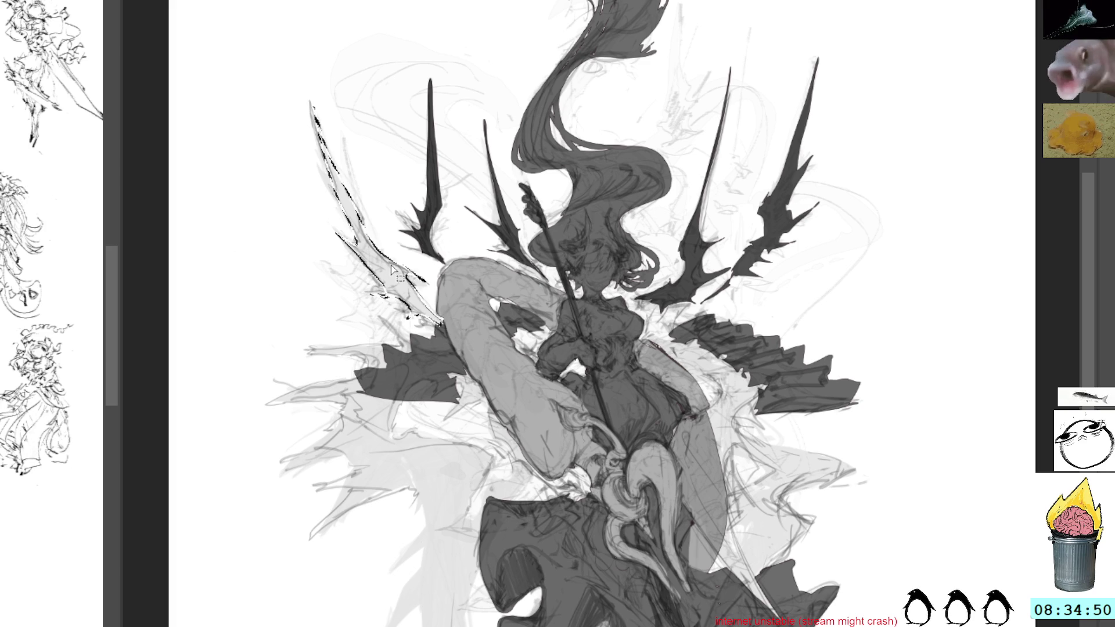
pyautogui.moveTo(395, 277)
pyautogui.mouseDown()
pyautogui.moveTo(374, 130)
pyautogui.moveTo(390, 165)
pyautogui.mouseUp()
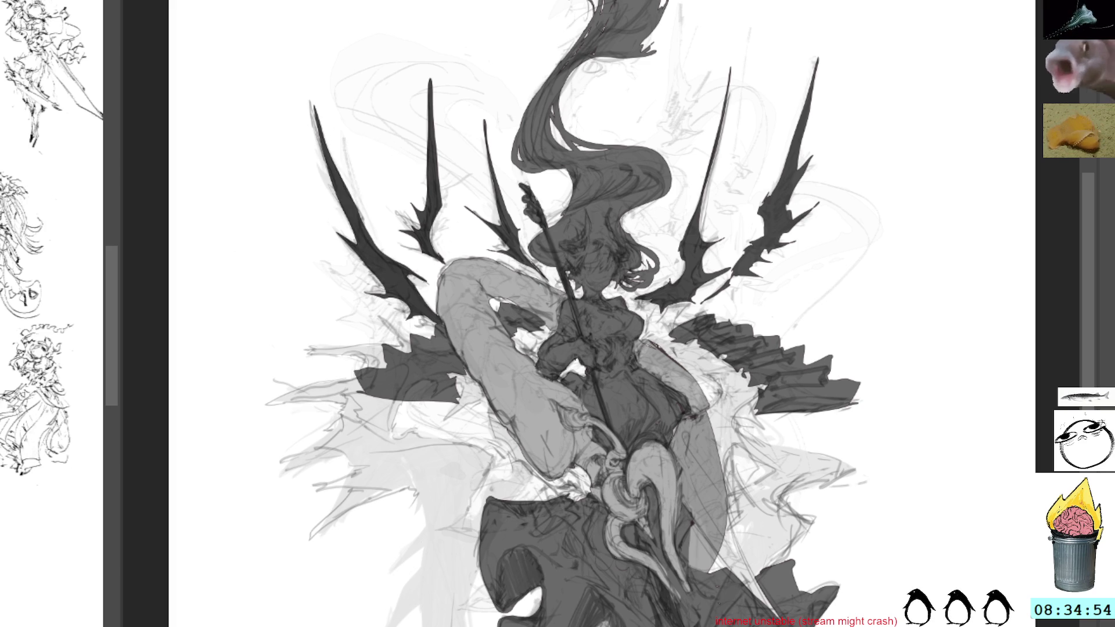
# Deepen the right-side and three left-side wing spikes to near-black
pyautogui.moveTo(708, 249); pyautogui.dragTo(715, 261)
pyautogui.moveTo(784, 239); pyautogui.dragTo(789, 220)
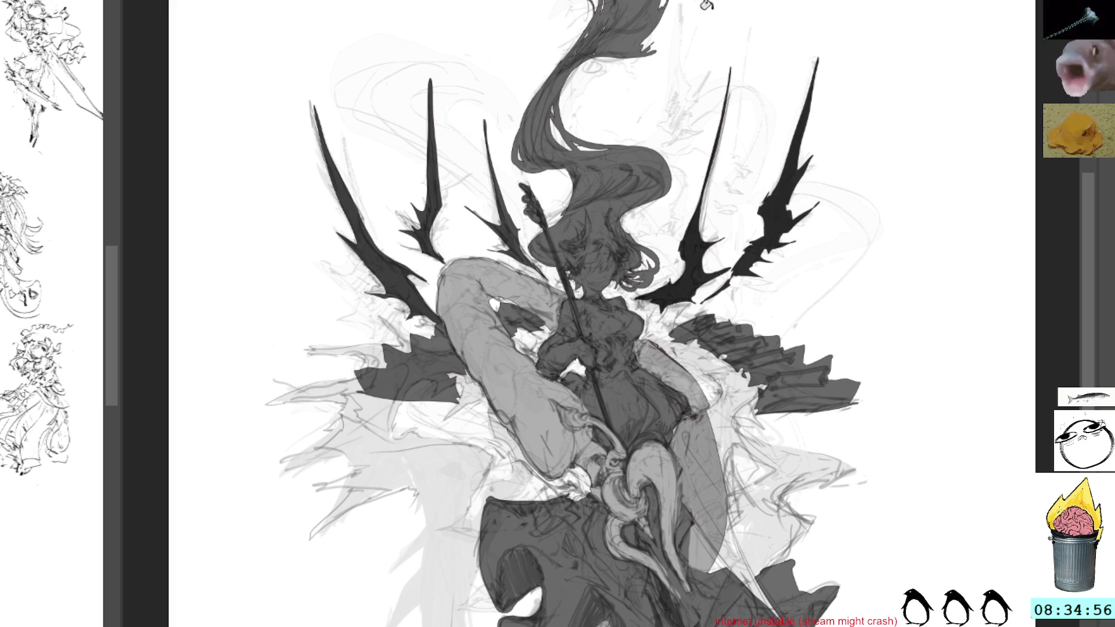
pyautogui.click(433, 210)
pyautogui.click(510, 228)
pyautogui.click(383, 228)
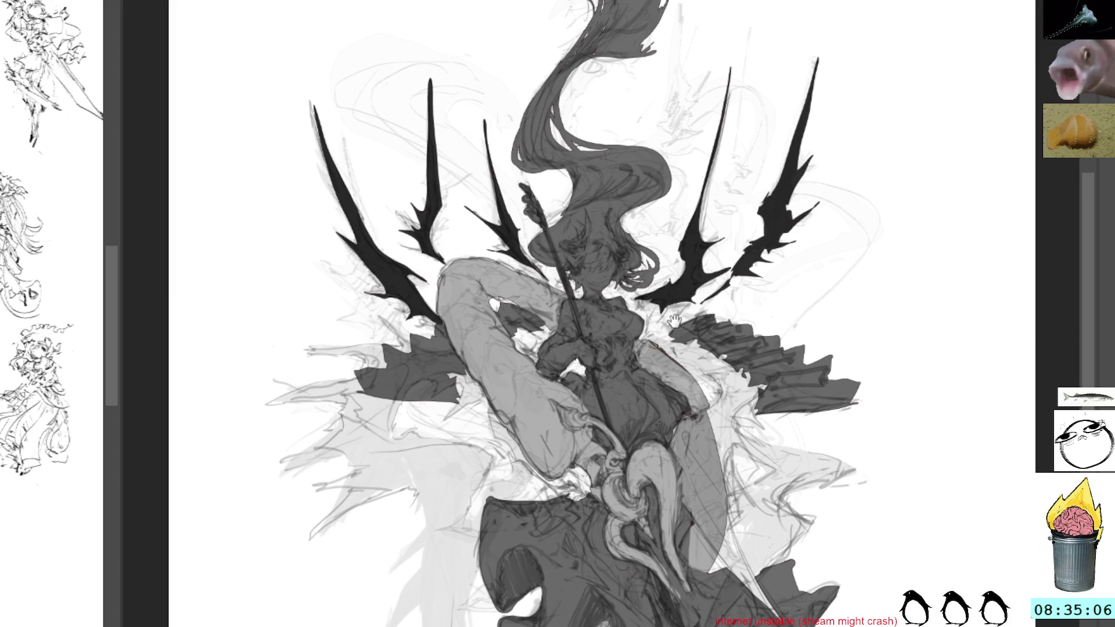
# Bring the lower body into view and discard a small trial outline left of the leg
pyautogui.moveTo(673, 315); pyautogui.dragTo(678, 209)
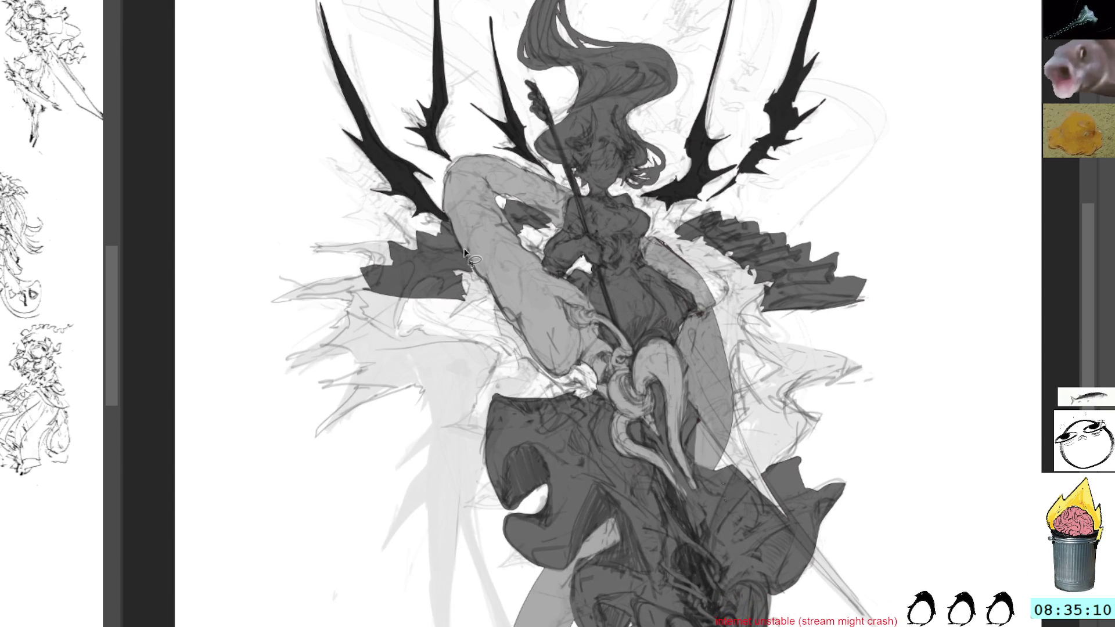
pyautogui.moveTo(442, 282); pyautogui.dragTo(399, 329)
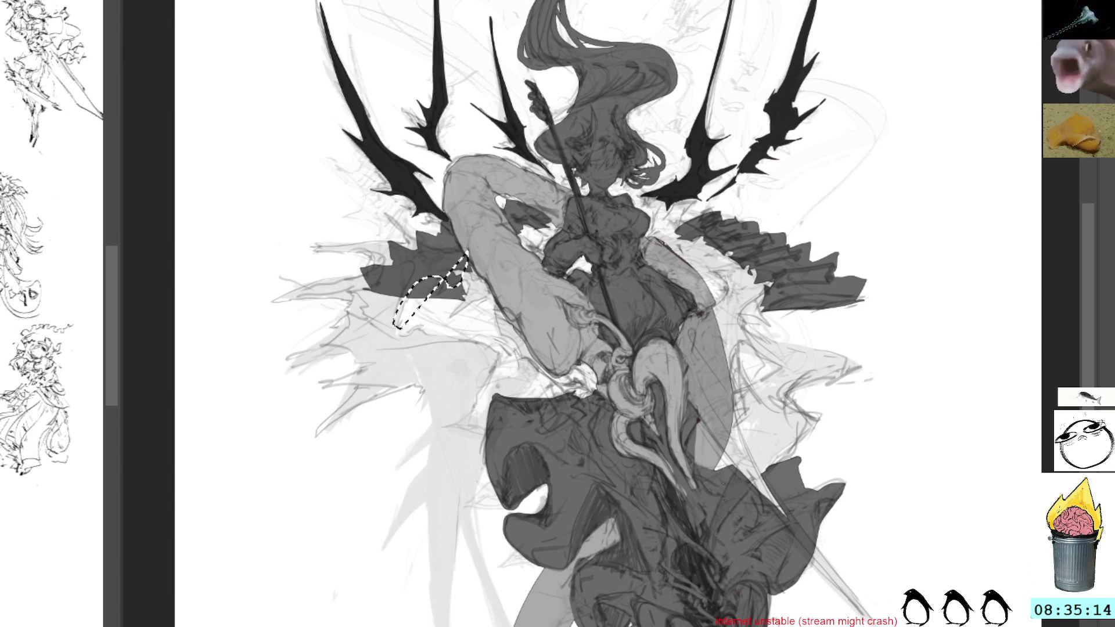
pyautogui.click(498, 248)
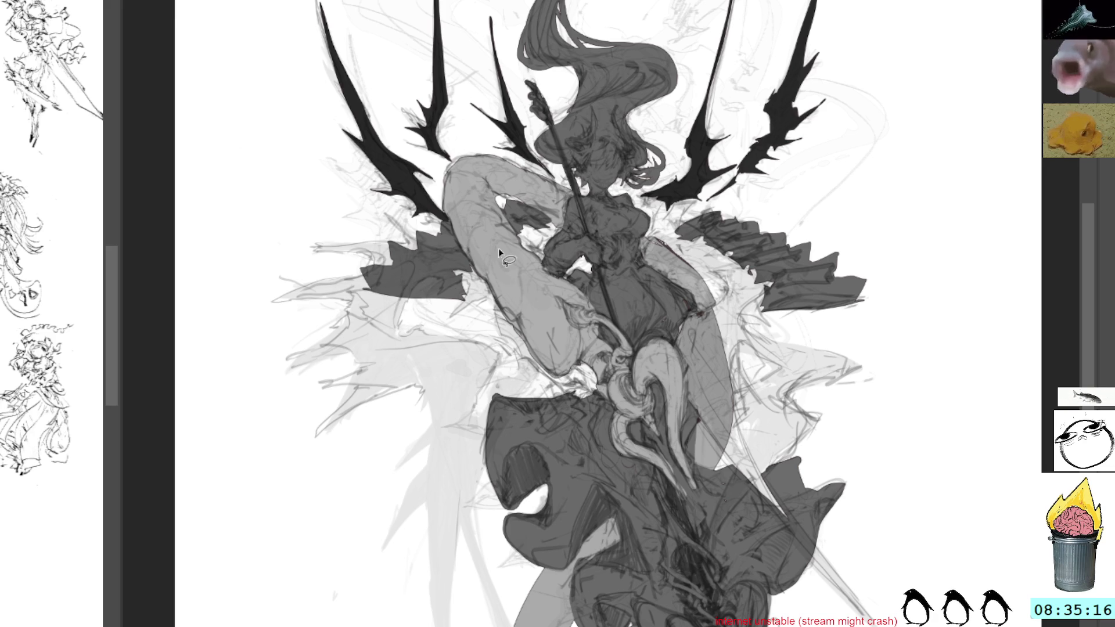
# Trace a large jagged wing outline down the figure's left side
pyautogui.moveTo(419, 297); pyautogui.dragTo(424, 330)
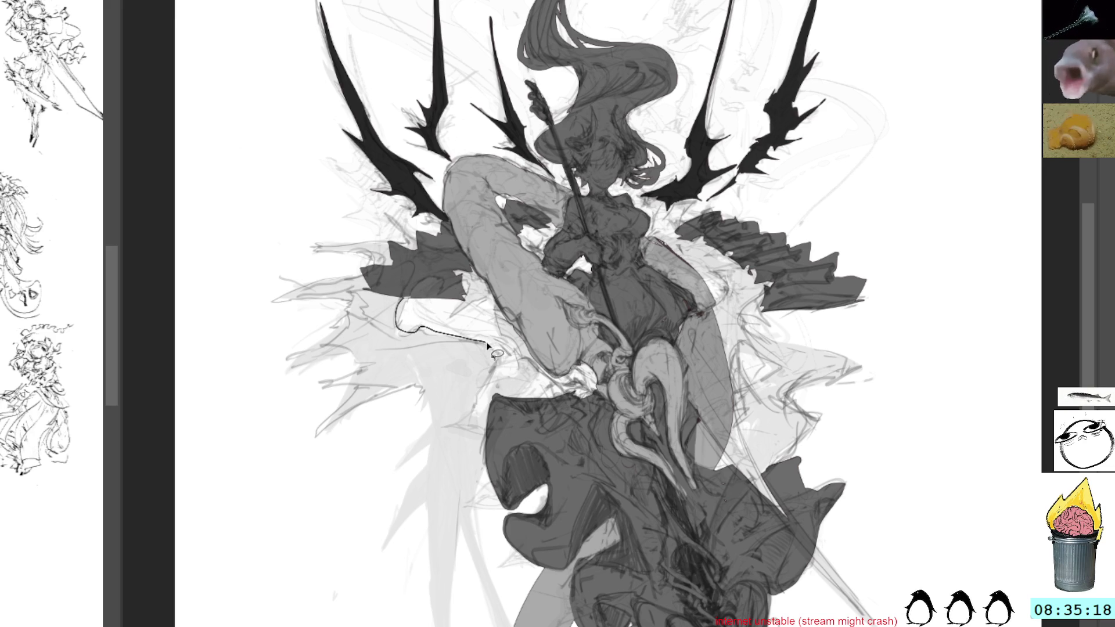
pyautogui.moveTo(492, 351)
pyautogui.mouseDown()
pyautogui.moveTo(453, 623)
pyautogui.moveTo(417, 374)
pyautogui.mouseUp()
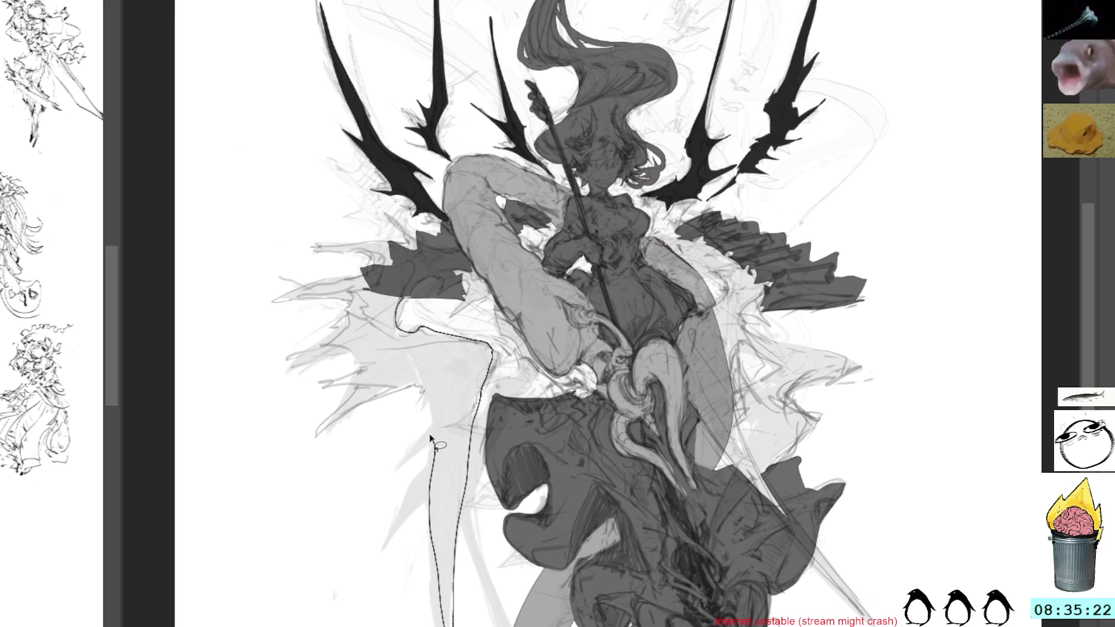
pyautogui.moveTo(341, 411)
pyautogui.mouseDown()
pyautogui.moveTo(375, 336)
pyautogui.moveTo(321, 347)
pyautogui.moveTo(350, 303)
pyautogui.moveTo(283, 310)
pyautogui.moveTo(371, 272)
pyautogui.moveTo(353, 246)
pyautogui.moveTo(386, 252)
pyautogui.moveTo(391, 223)
pyautogui.moveTo(408, 248)
pyautogui.moveTo(419, 227)
pyautogui.moveTo(432, 297)
pyautogui.moveTo(409, 330)
pyautogui.mouseUp()
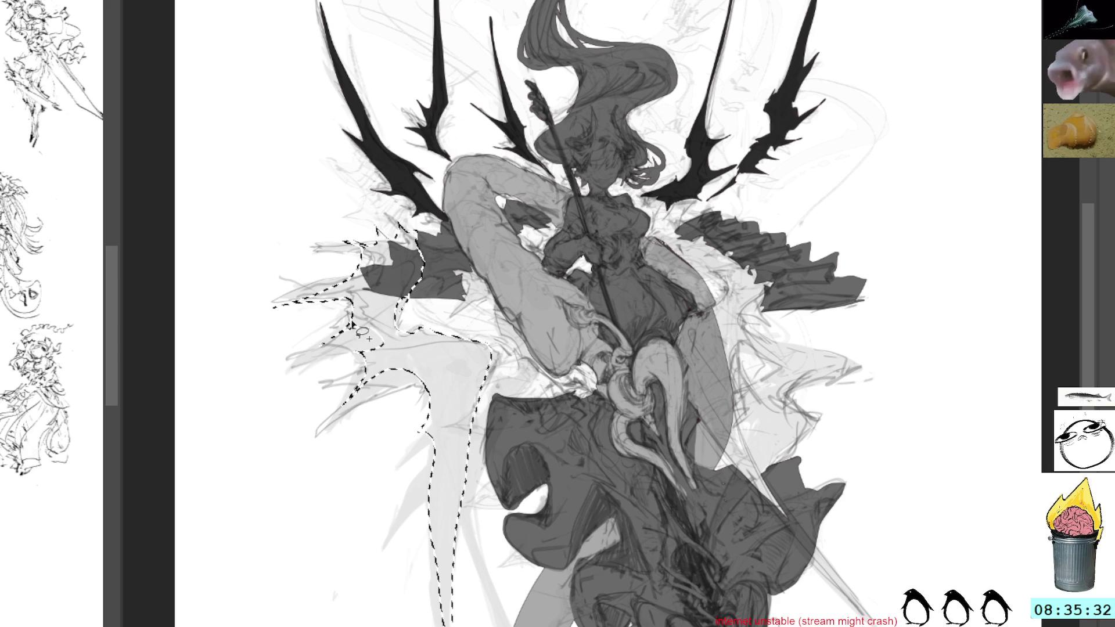
pyautogui.moveTo(291, 372)
pyautogui.mouseDown()
pyautogui.moveTo(340, 354)
pyautogui.moveTo(394, 355)
pyautogui.moveTo(381, 335)
pyautogui.moveTo(306, 427)
pyautogui.moveTo(427, 399)
pyautogui.moveTo(440, 314)
pyautogui.moveTo(432, 276)
pyautogui.mouseUp()
pyautogui.moveTo(401, 321)
pyautogui.mouseDown()
pyautogui.moveTo(345, 470)
pyautogui.moveTo(397, 327)
pyautogui.moveTo(342, 359)
pyautogui.moveTo(416, 343)
pyautogui.moveTo(418, 325)
pyautogui.mouseUp()
# Fill the left wing outline near-black, deselect it and return to the brush
pyautogui.hotkey('alt', 'BackSpace')
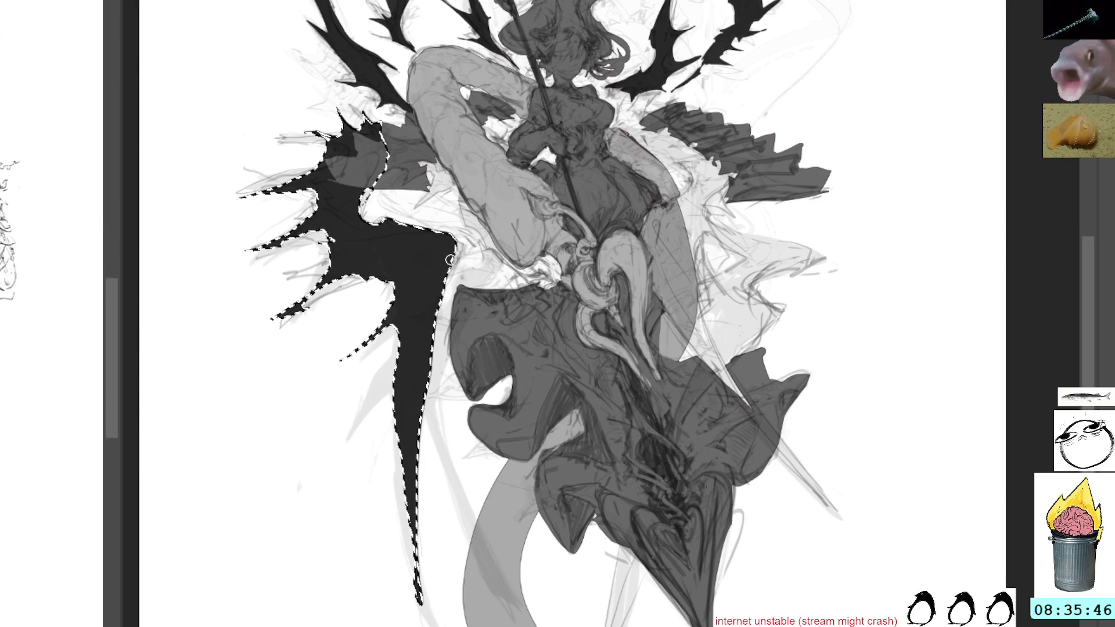
pyautogui.hotkey('ctrl', 'd')
pyautogui.press('b')
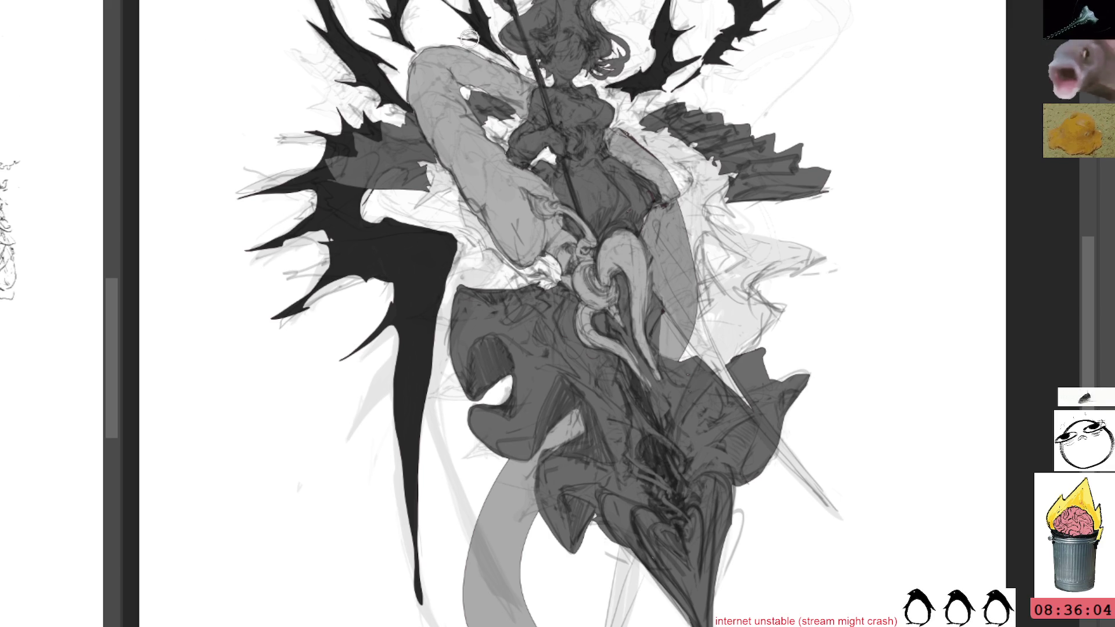
pyautogui.moveTo(472, 382); pyautogui.dragTo(530, 359)
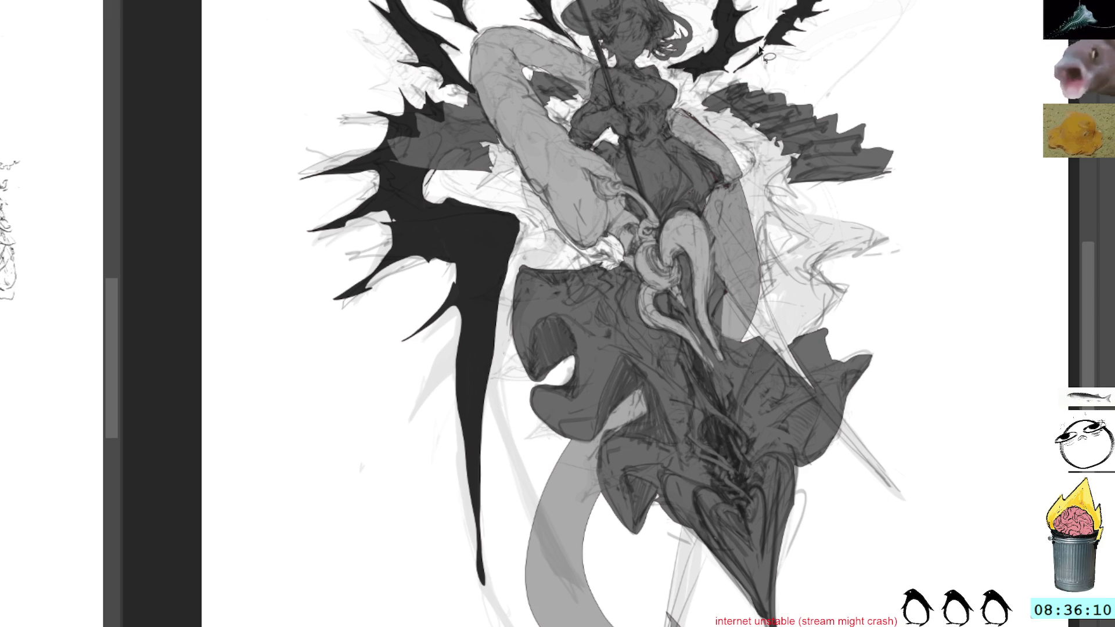
# Outline a selection along the right wing extending down toward the staff
pyautogui.moveTo(701, 107)
pyautogui.mouseDown()
pyautogui.moveTo(886, 231)
pyautogui.moveTo(784, 240)
pyautogui.moveTo(708, 115)
pyautogui.mouseUp()
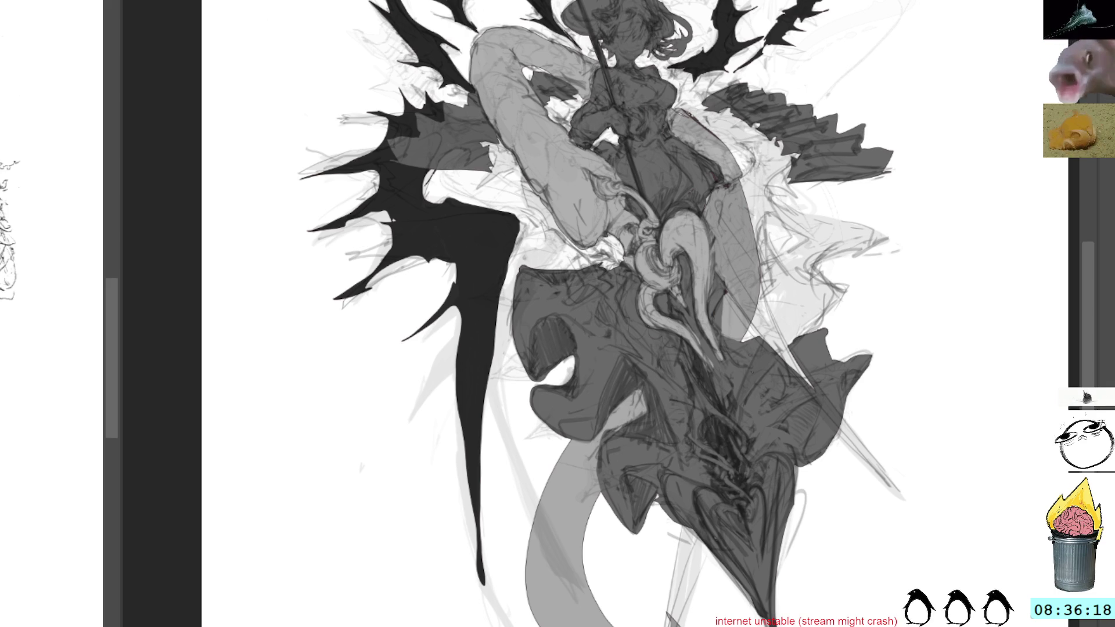
pyautogui.moveTo(675, 107); pyautogui.dragTo(775, 203)
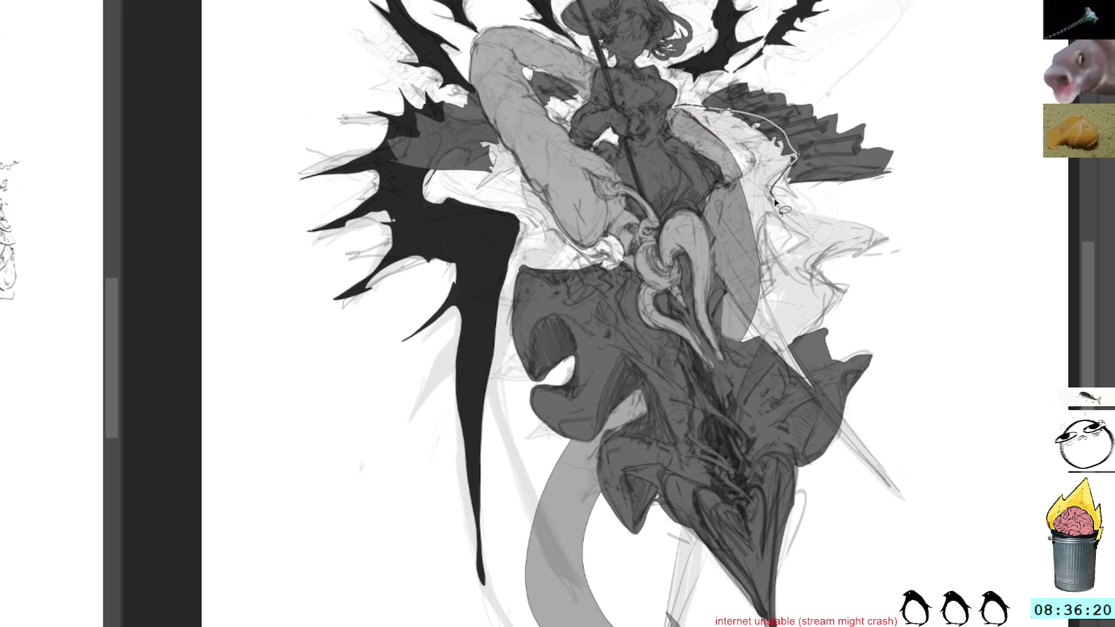
pyautogui.moveTo(776, 202); pyautogui.dragTo(677, 112)
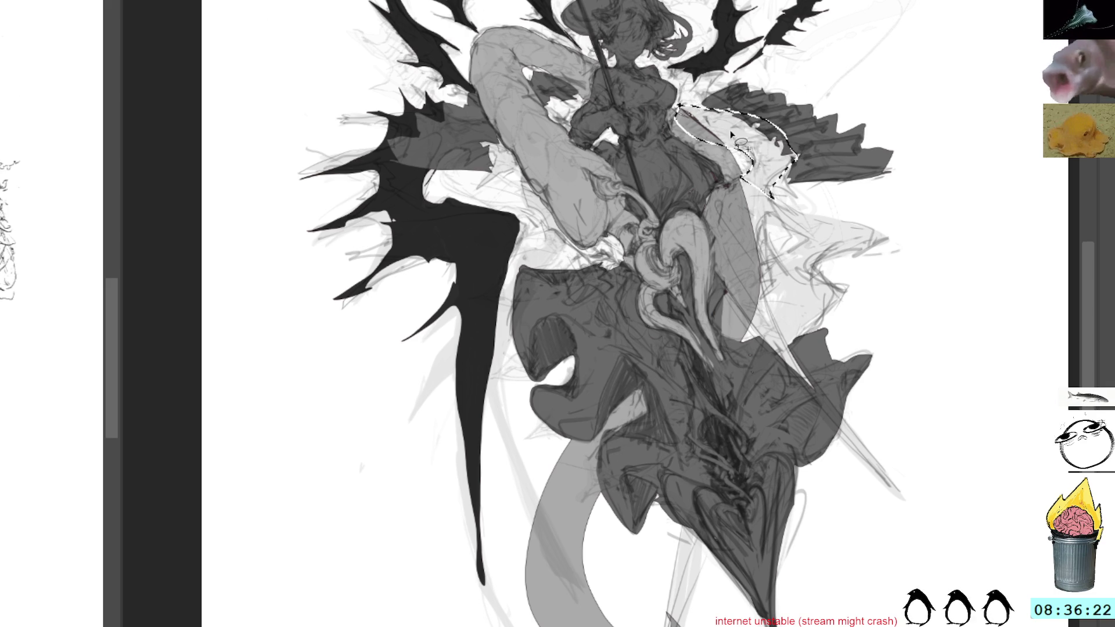
pyautogui.moveTo(737, 141)
pyautogui.mouseDown()
pyautogui.moveTo(715, 238)
pyautogui.moveTo(720, 283)
pyautogui.mouseUp()
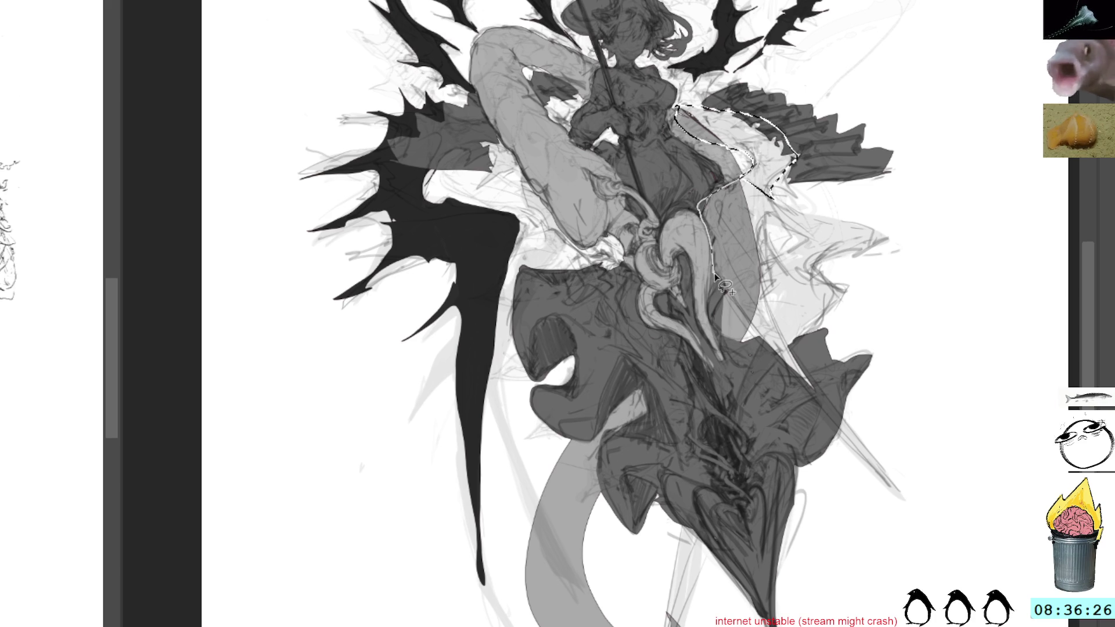
pyautogui.moveTo(714, 272)
pyautogui.mouseDown()
pyautogui.moveTo(780, 366)
pyautogui.moveTo(909, 503)
pyautogui.moveTo(781, 341)
pyautogui.moveTo(767, 283)
pyautogui.moveTo(782, 277)
pyautogui.moveTo(819, 306)
pyautogui.moveTo(770, 232)
pyautogui.moveTo(811, 223)
pyautogui.moveTo(780, 187)
pyautogui.moveTo(801, 176)
pyautogui.mouseUp()
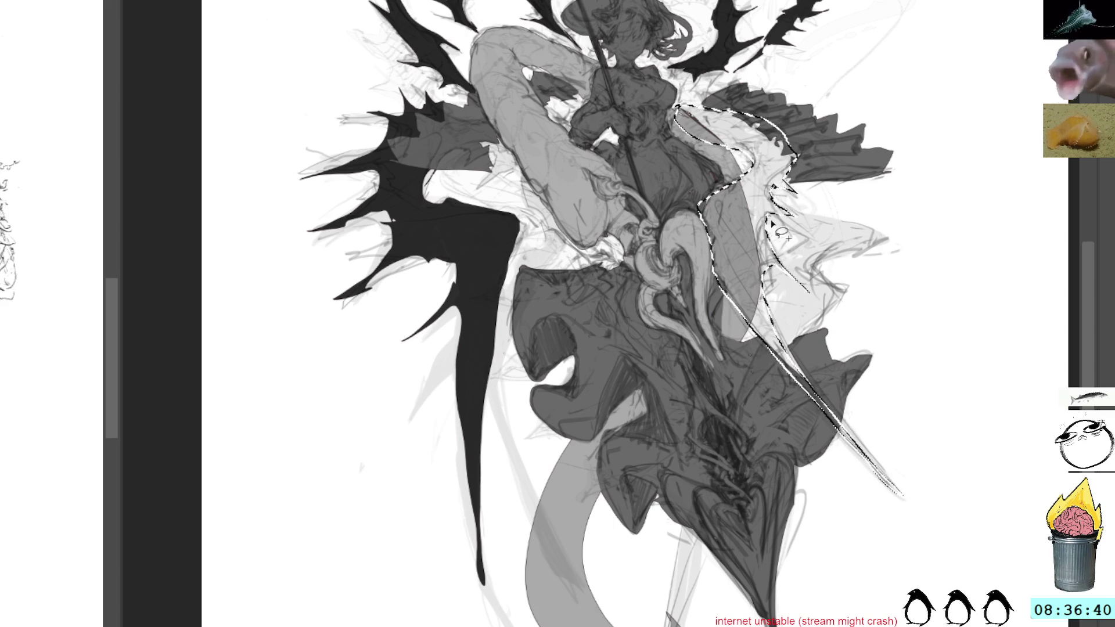
# Widen the right-side selection, add a strip along the lower staff and fill both solid black
pyautogui.moveTo(791, 198)
pyautogui.mouseDown()
pyautogui.moveTo(889, 230)
pyautogui.moveTo(893, 266)
pyautogui.moveTo(836, 270)
pyautogui.moveTo(768, 304)
pyautogui.moveTo(760, 297)
pyautogui.moveTo(784, 257)
pyautogui.moveTo(762, 222)
pyautogui.mouseUp()
pyautogui.moveTo(833, 267)
pyautogui.mouseDown()
pyautogui.moveTo(850, 292)
pyautogui.moveTo(830, 329)
pyautogui.mouseUp()
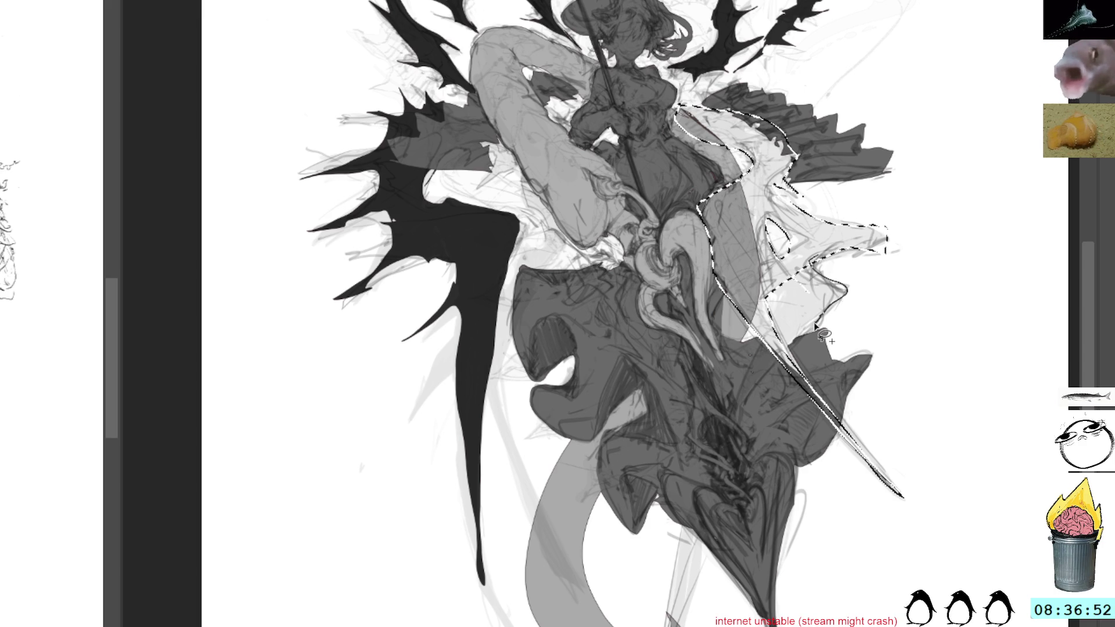
pyautogui.moveTo(824, 336)
pyautogui.mouseDown()
pyautogui.moveTo(764, 340)
pyautogui.moveTo(784, 295)
pyautogui.mouseUp()
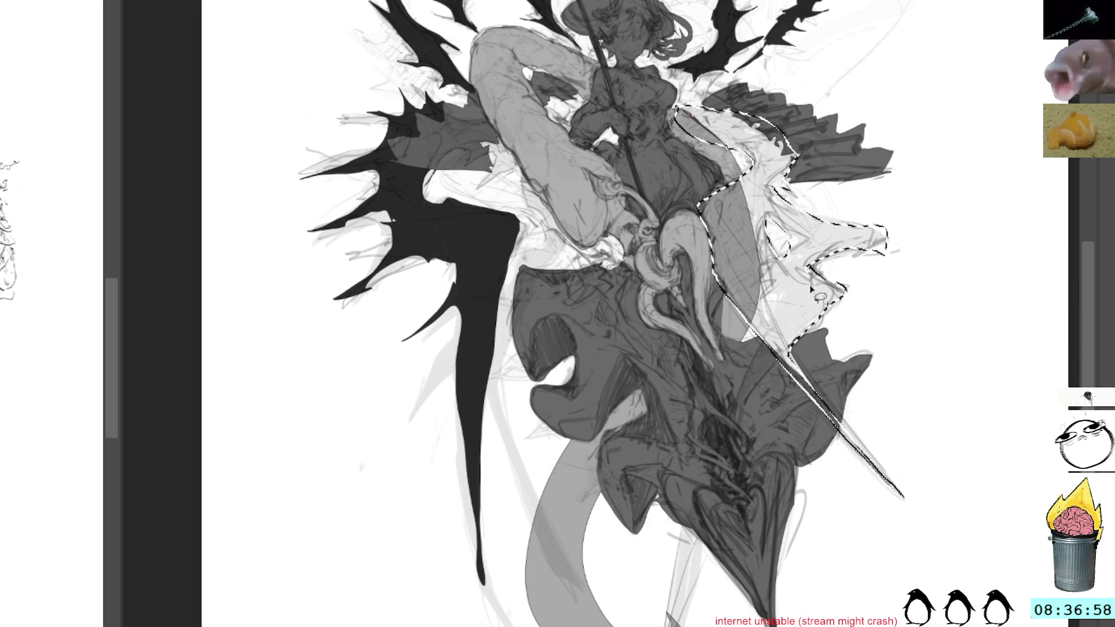
pyautogui.scroll(-3, 726, 282)
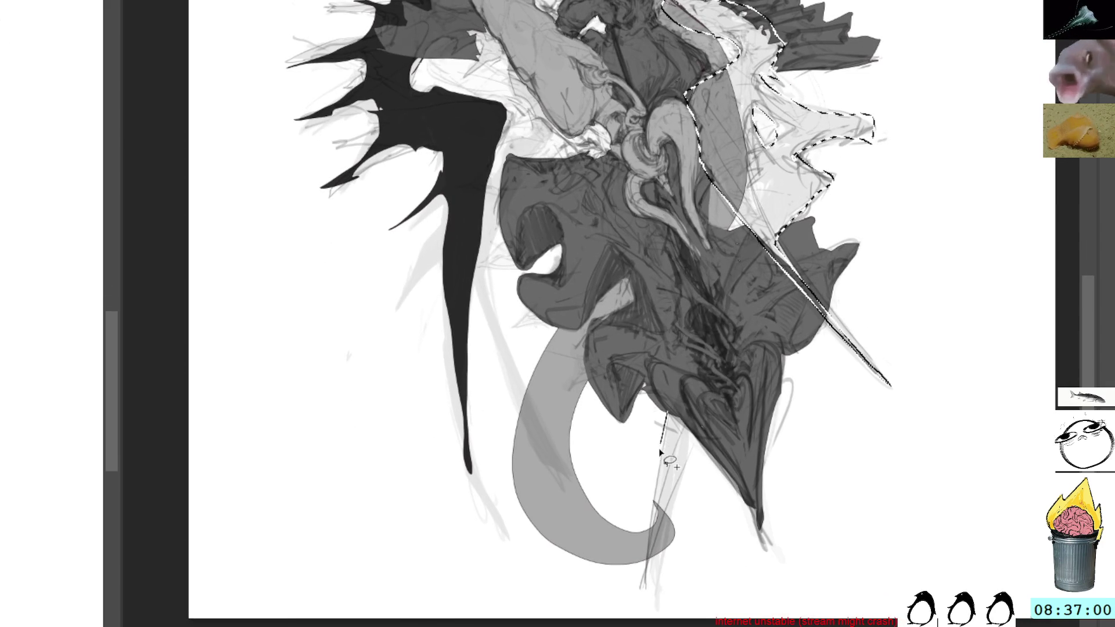
pyautogui.moveTo(668, 460); pyautogui.dragTo(695, 444)
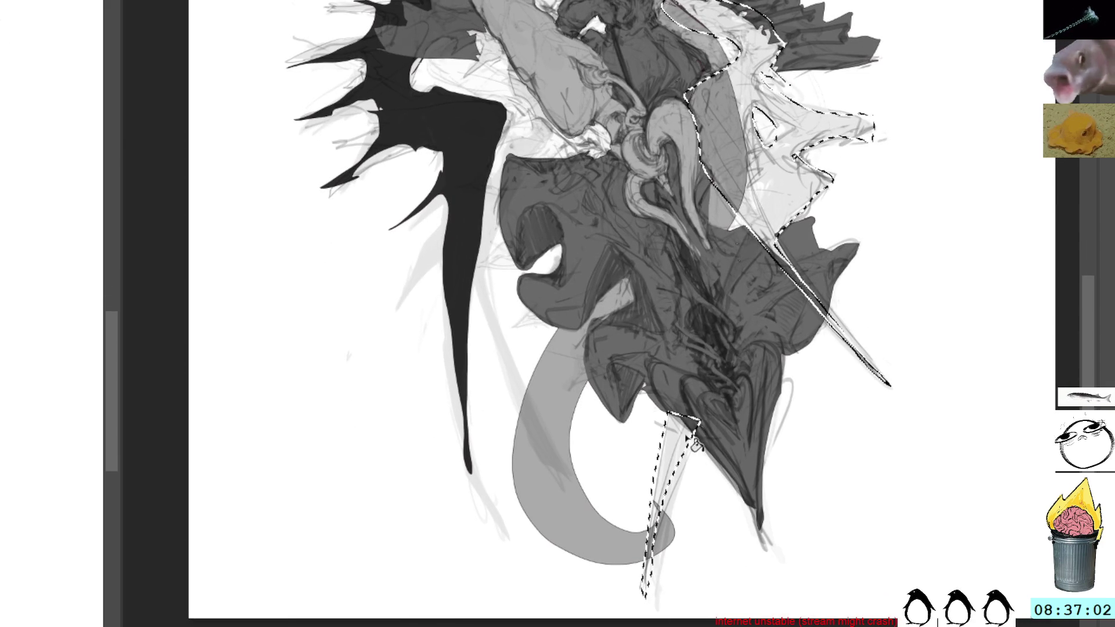
pyautogui.hotkey('shift', 'BackSpace')
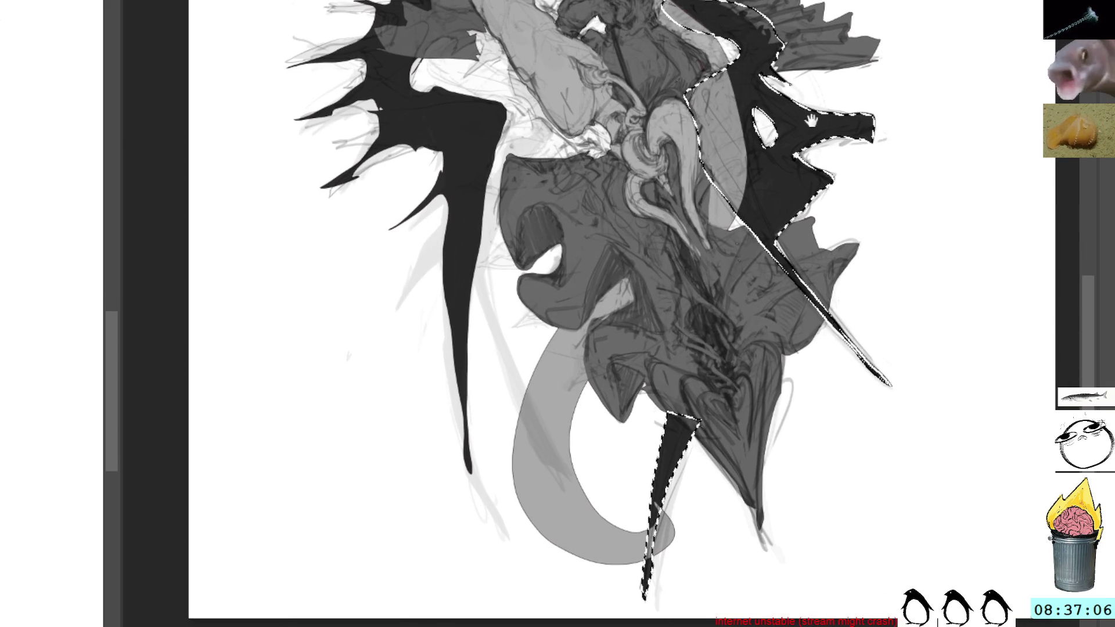
# Paint black over the leftover grey in the selection, deselect and reframe the upper figure
pyautogui.moveTo(810, 119); pyautogui.dragTo(838, 275)
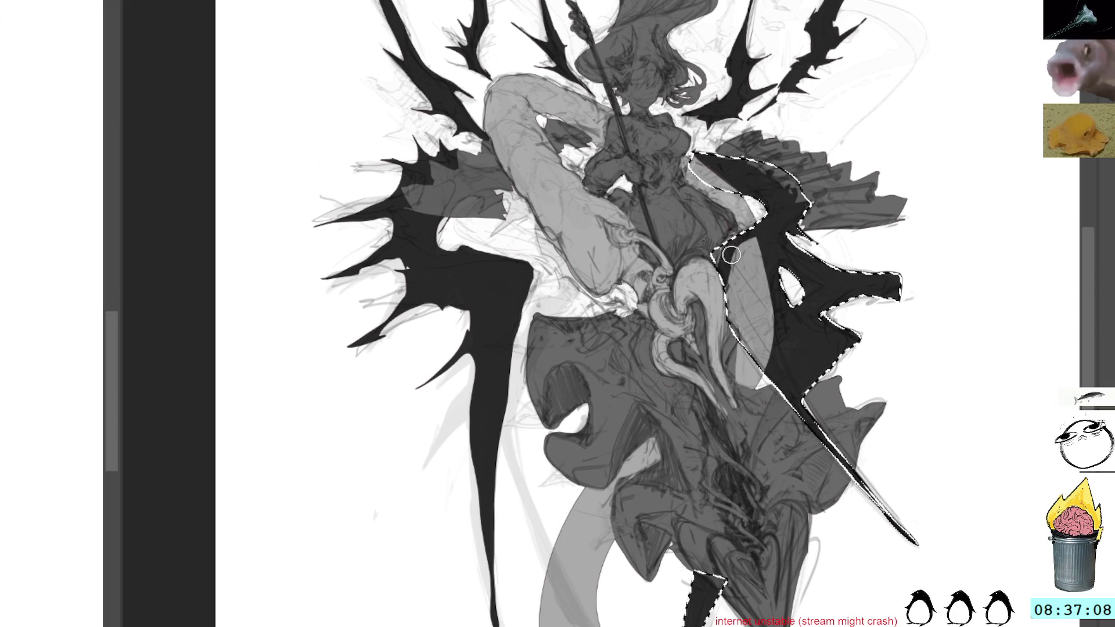
pyautogui.moveTo(730, 253); pyautogui.dragTo(806, 367)
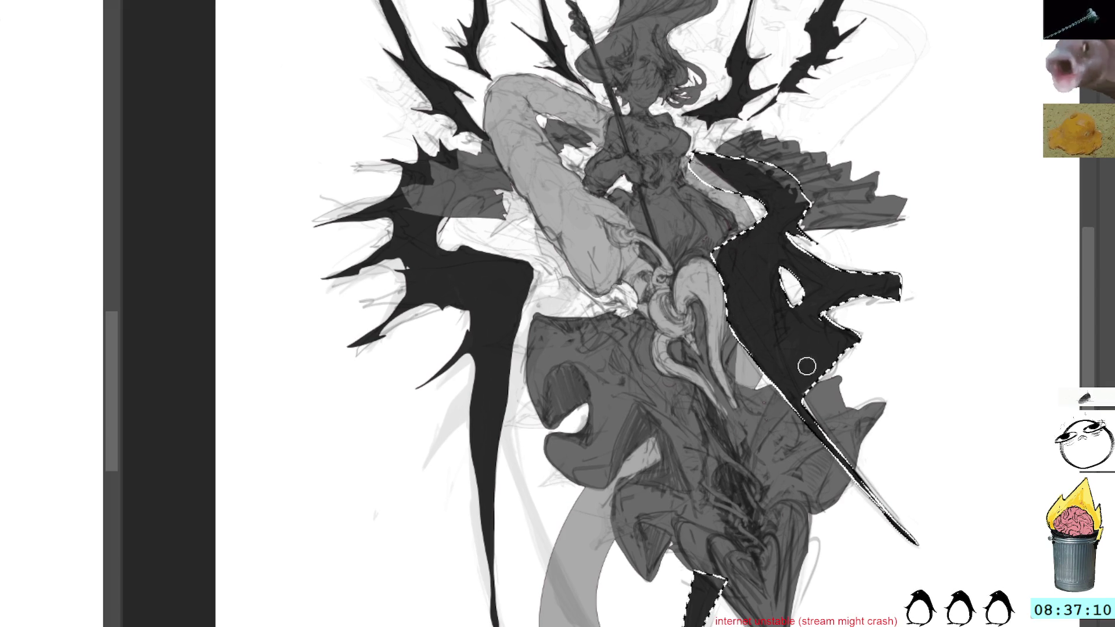
pyautogui.hotkey('ctrl', 'd')
pyautogui.moveTo(898, 207)
pyautogui.mouseDown()
pyautogui.moveTo(829, 225)
pyautogui.moveTo(813, 252)
pyautogui.mouseUp()
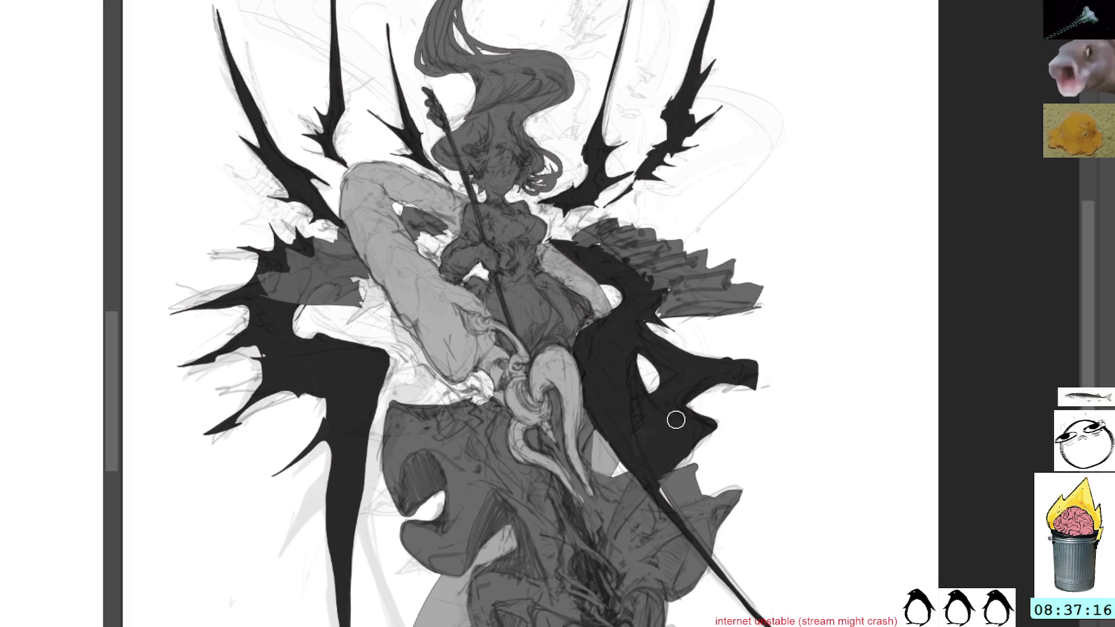
# Tilt the canvas and make a trial selection of the dark wing tip, then cancel it
pyautogui.moveTo(816, 298); pyautogui.dragTo(694, 142)
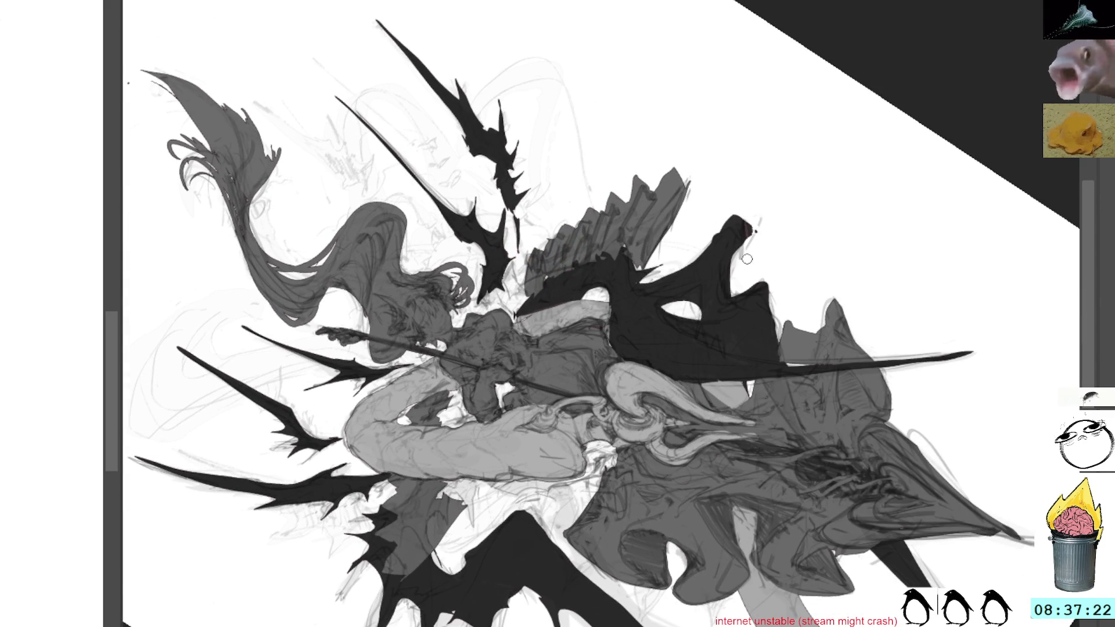
pyautogui.moveTo(749, 201); pyautogui.dragTo(737, 209)
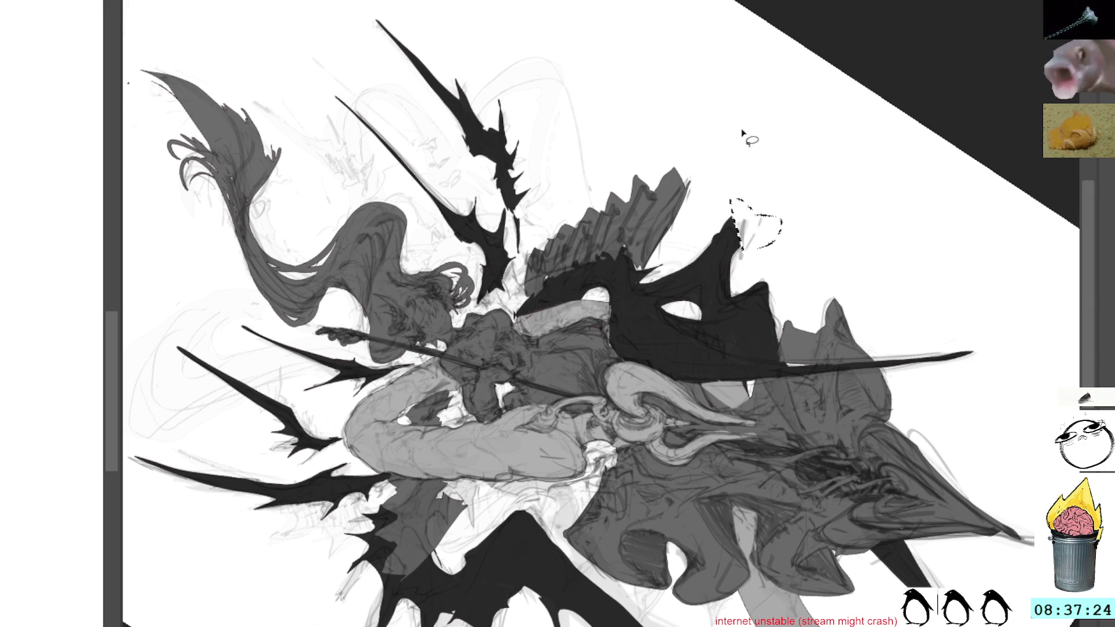
pyautogui.hotkey('ctrl', 'd')
pyautogui.press('b')
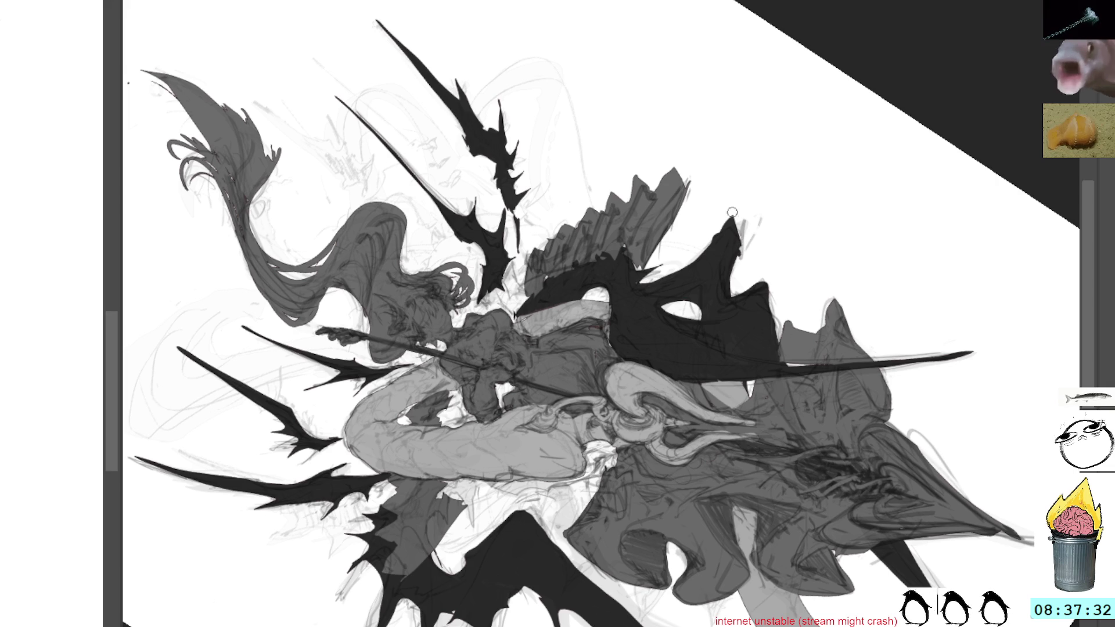
# Add thin dark strokes around the wing tip, fill it dark, deselect and reset the canvas upright
pyautogui.moveTo(730, 212)
pyautogui.mouseDown()
pyautogui.moveTo(697, 235)
pyautogui.moveTo(758, 264)
pyautogui.moveTo(749, 252)
pyautogui.mouseUp()
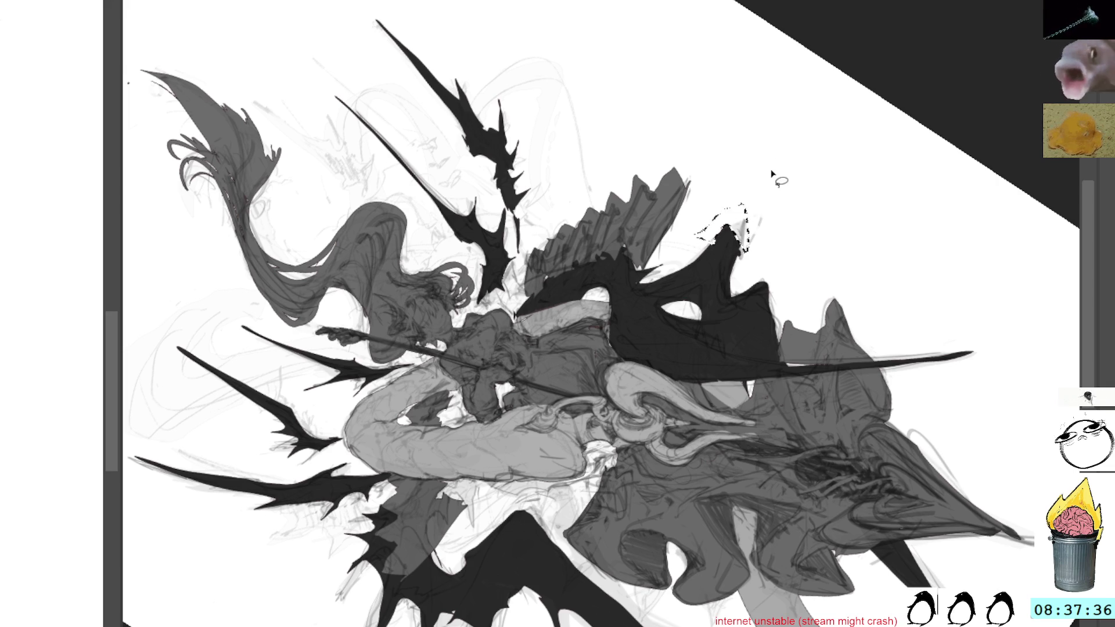
pyautogui.hotkey('alt', 'BackSpace')
pyautogui.hotkey('ctrl', 'd')
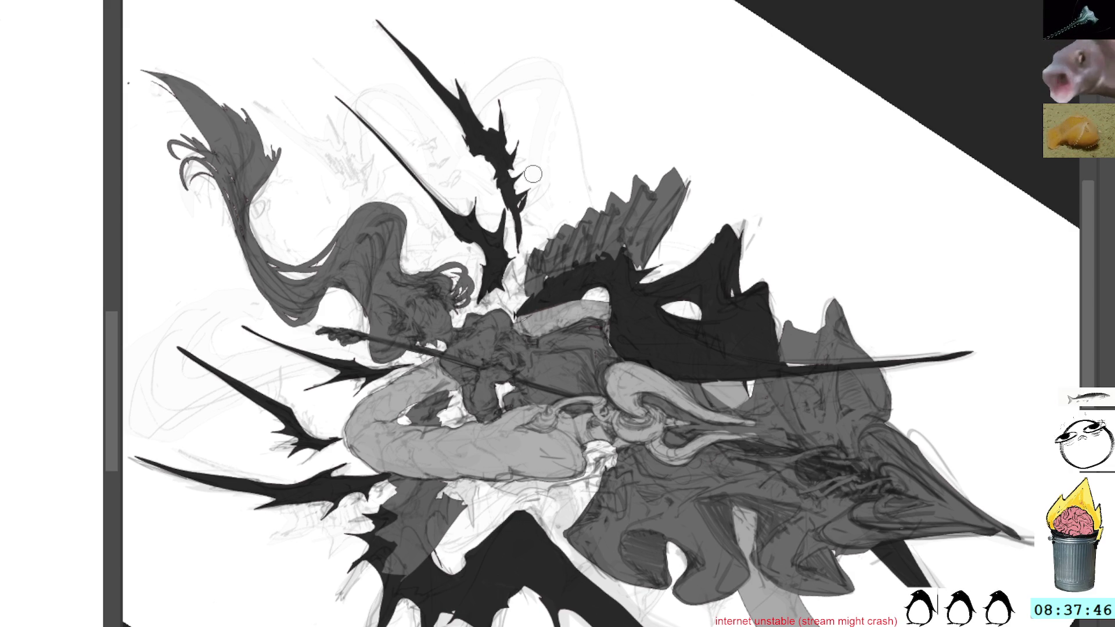
pyautogui.press('5')
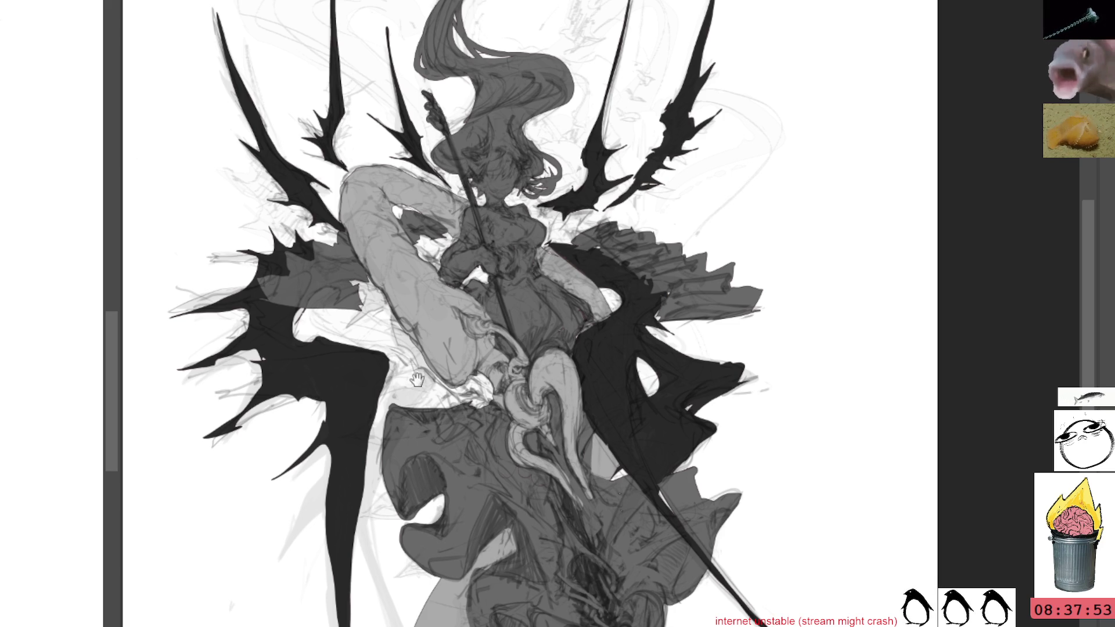
# Outline the dark shape beside the left arm and fill it with black
pyautogui.moveTo(422, 388); pyautogui.dragTo(571, 283)
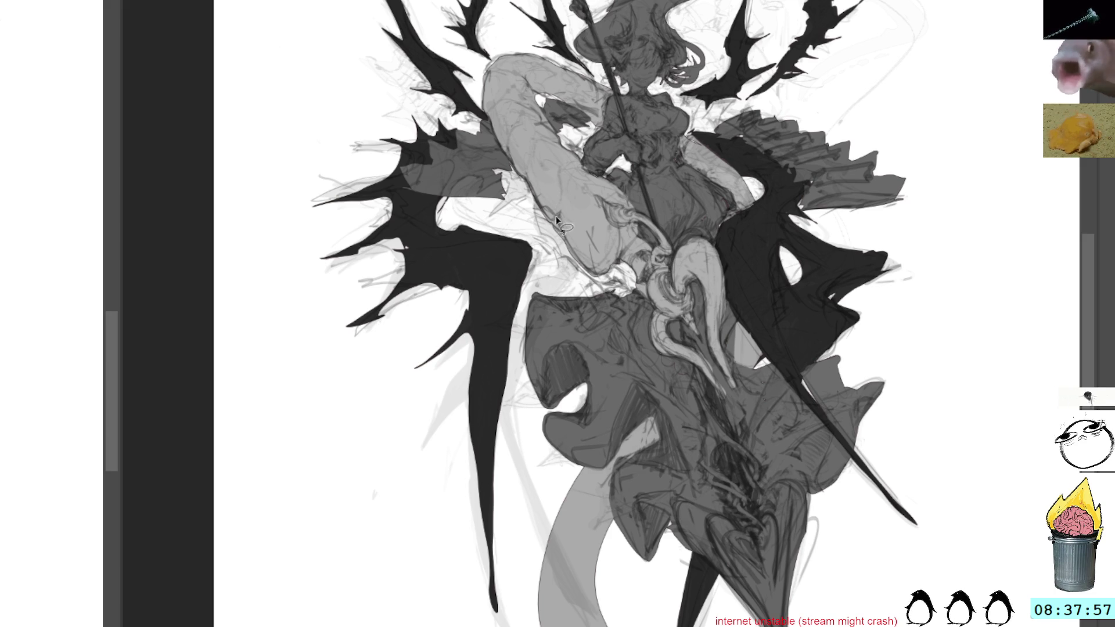
pyautogui.moveTo(565, 254)
pyautogui.mouseDown()
pyautogui.moveTo(429, 449)
pyautogui.moveTo(544, 558)
pyautogui.moveTo(554, 312)
pyautogui.mouseUp()
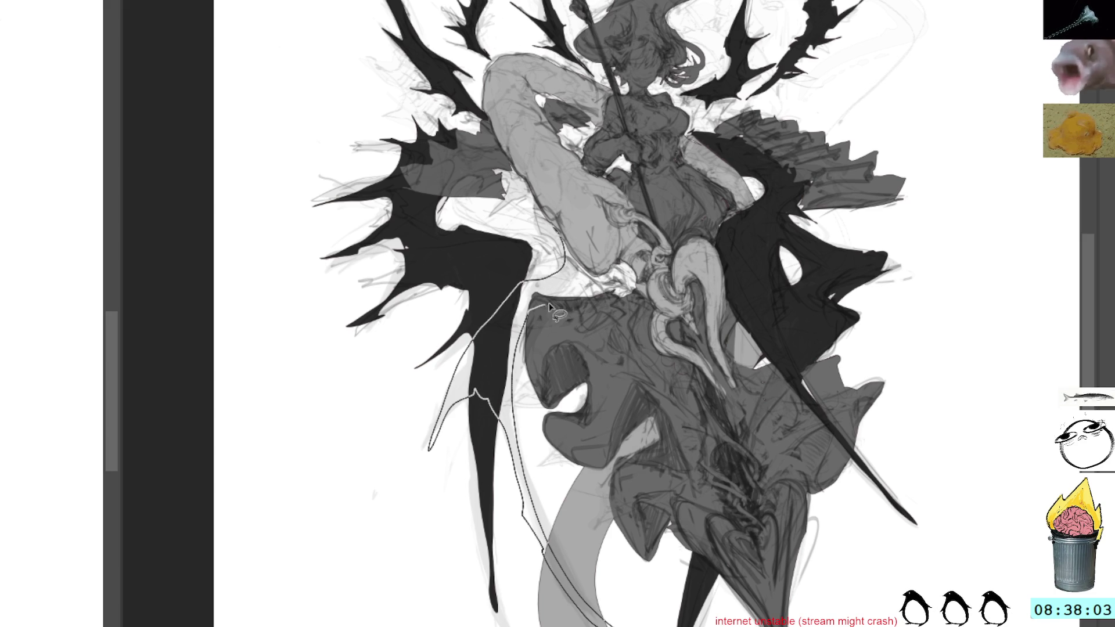
pyautogui.moveTo(554, 312); pyautogui.dragTo(562, 222)
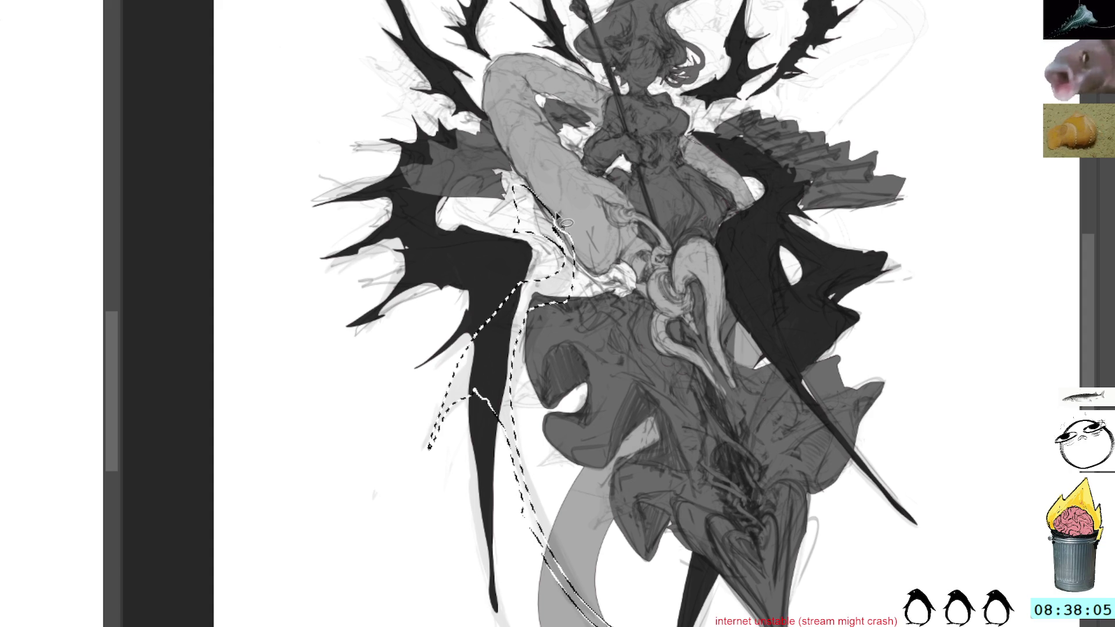
pyautogui.hotkey('shift', 'BackSpace')
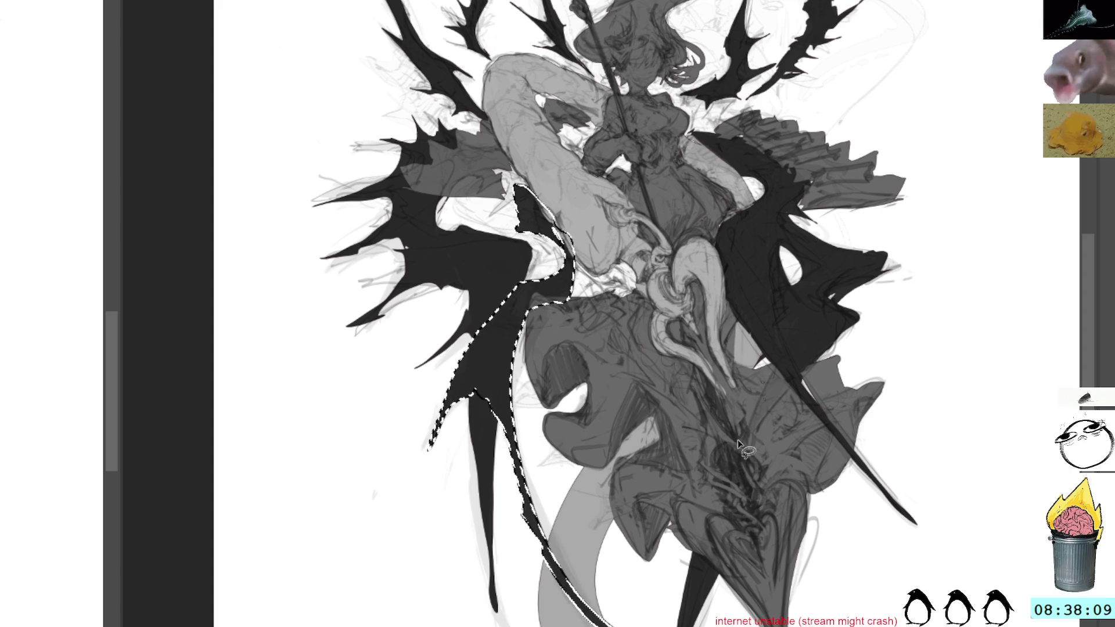
pyautogui.hotkey('ctrl', 'd')
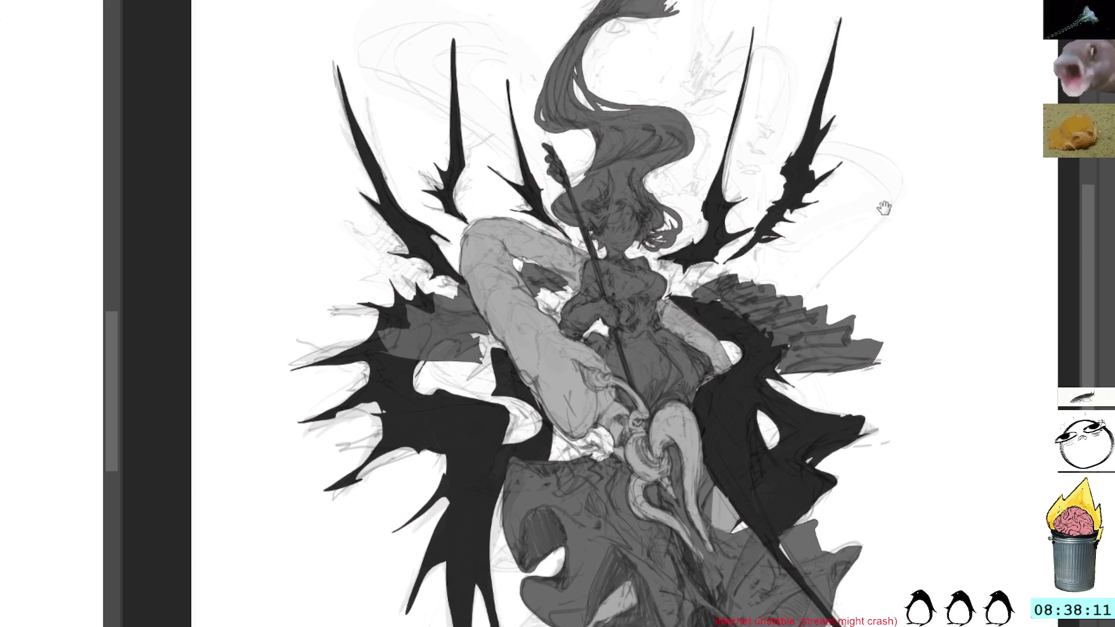
# Brush dark strokes over the arm and along the shape's edge, then darken a small region beside the staff
pyautogui.moveTo(901, 118)
pyautogui.mouseDown()
pyautogui.moveTo(870, 233)
pyautogui.moveTo(823, 133)
pyautogui.mouseUp()
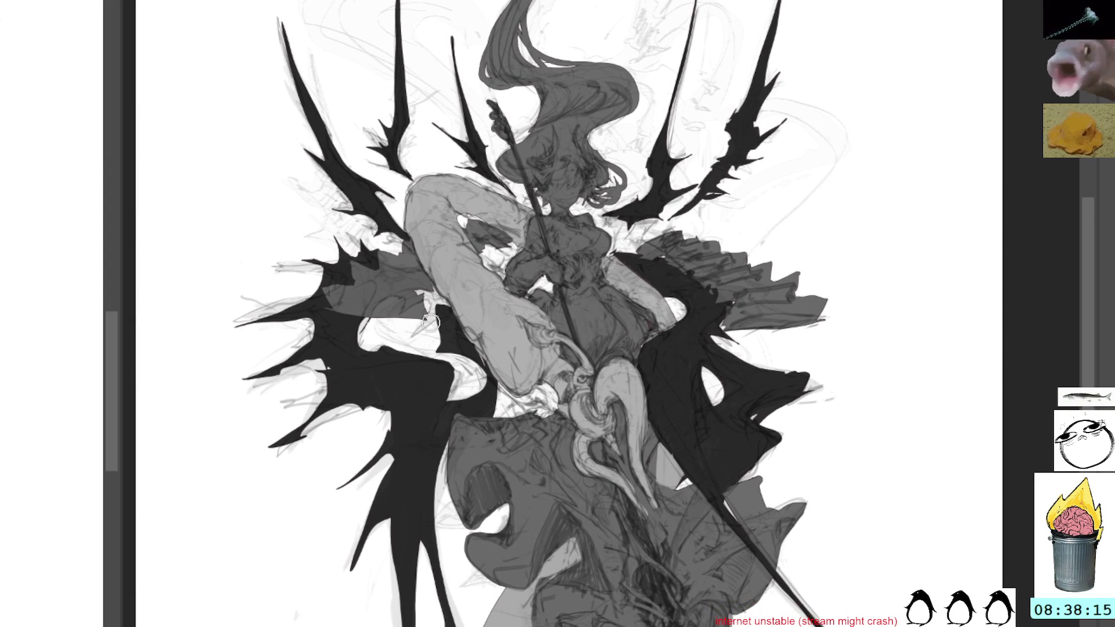
pyautogui.moveTo(431, 316); pyautogui.dragTo(481, 387)
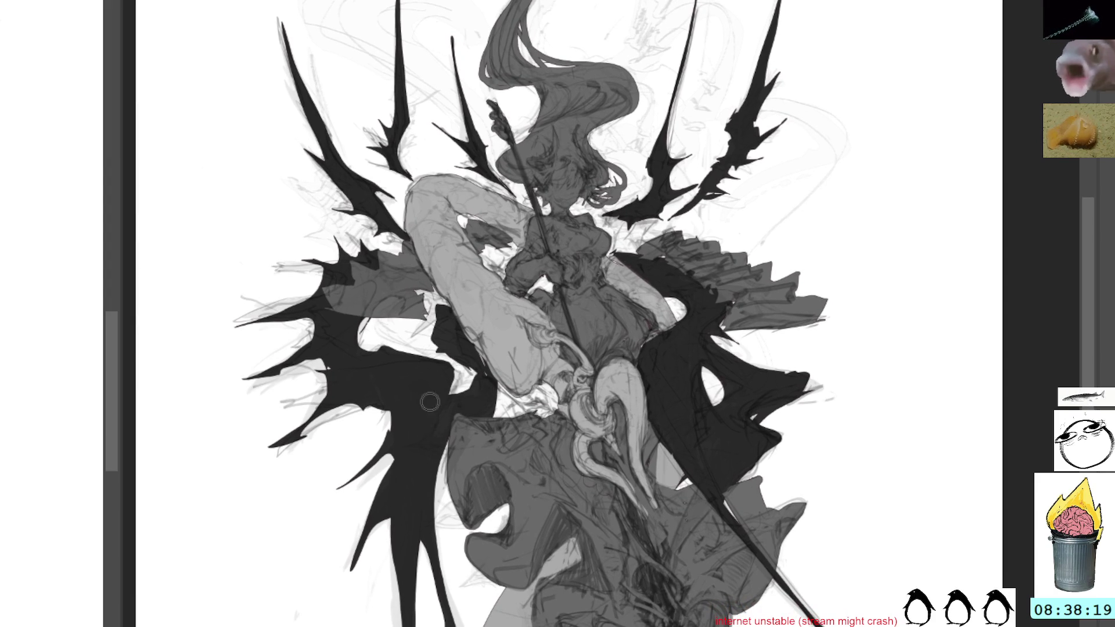
pyautogui.moveTo(436, 462)
pyautogui.mouseDown()
pyautogui.moveTo(433, 558)
pyautogui.moveTo(454, 610)
pyautogui.mouseUp()
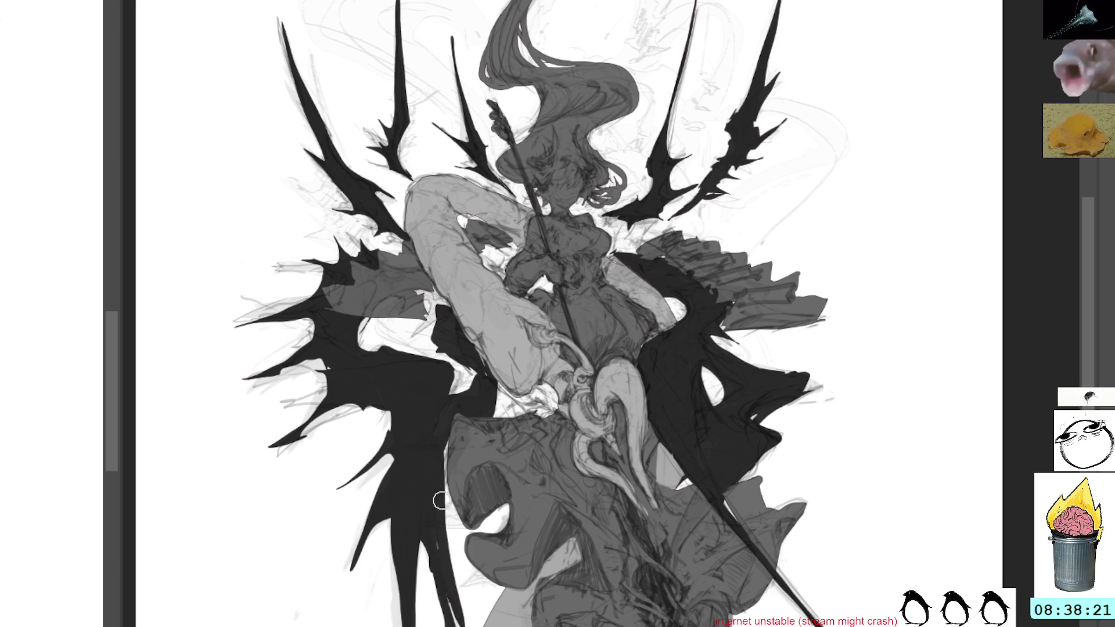
pyautogui.moveTo(425, 511); pyautogui.dragTo(447, 578)
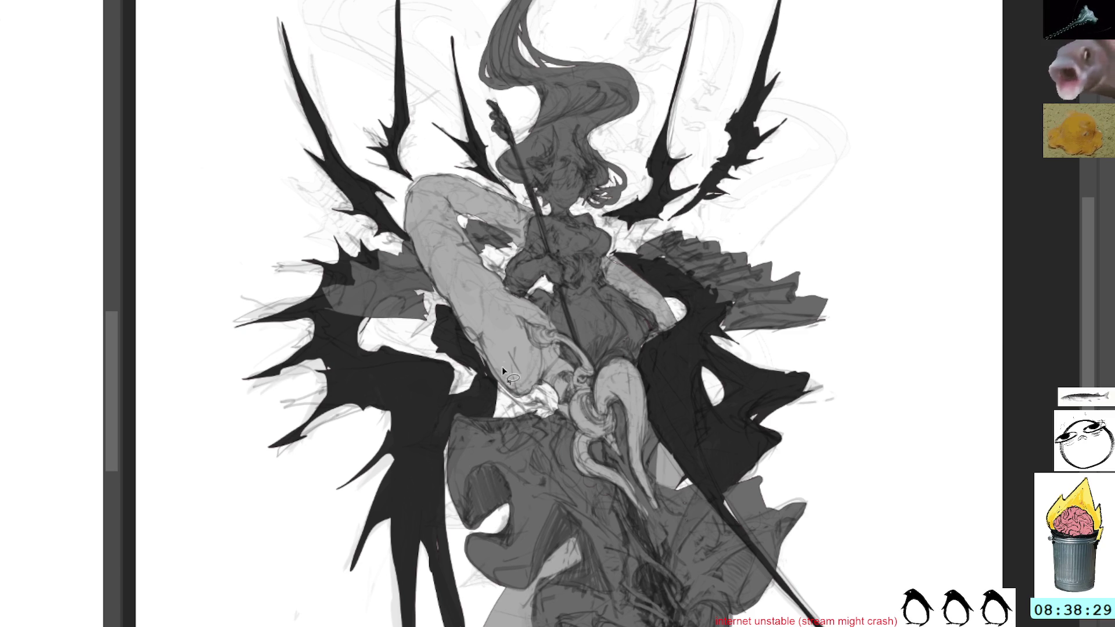
pyautogui.moveTo(521, 417)
pyautogui.mouseDown()
pyautogui.moveTo(555, 371)
pyautogui.moveTo(548, 400)
pyautogui.moveTo(575, 349)
pyautogui.mouseUp()
pyautogui.hotkey('ctrl', 'd')
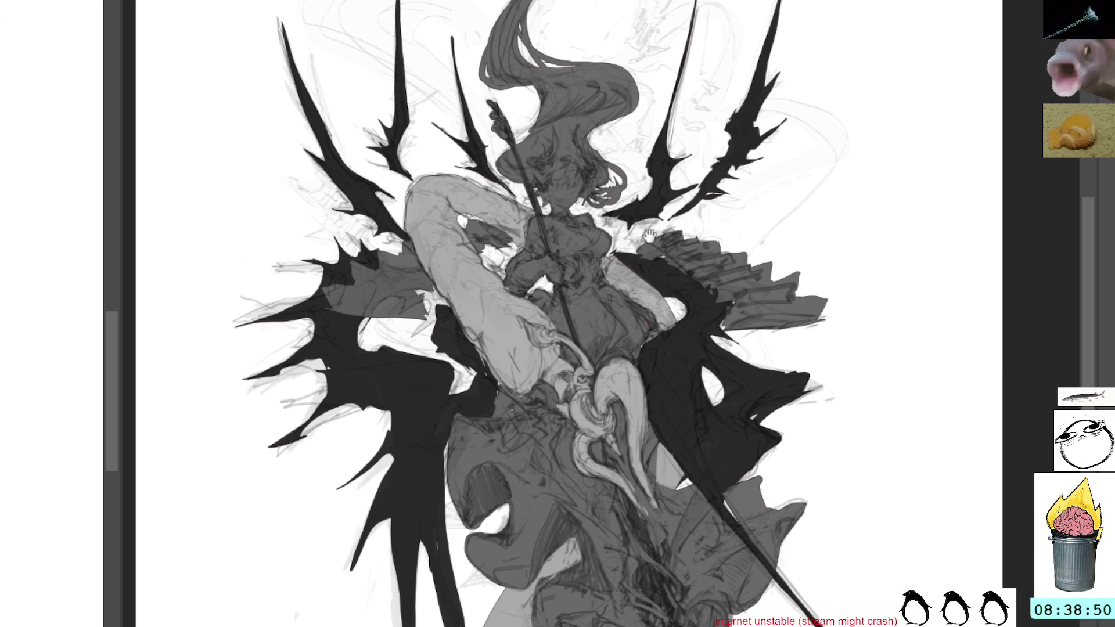
# Outline the lower-left skirt area and fill it with medium grey
pyautogui.moveTo(637, 286); pyautogui.dragTo(617, 138)
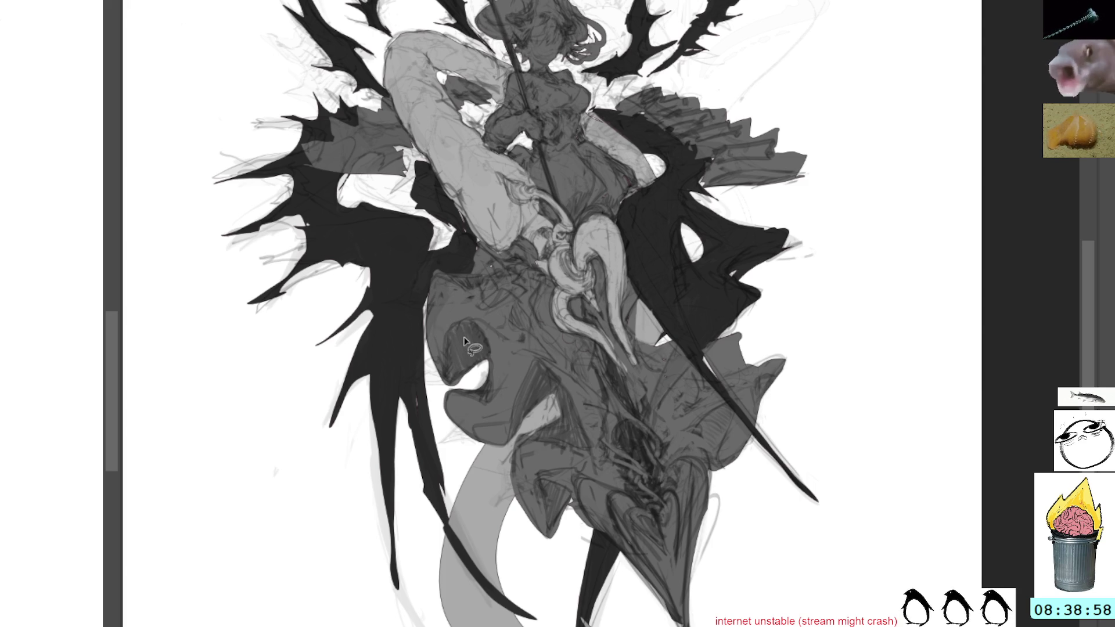
pyautogui.moveTo(499, 338)
pyautogui.mouseDown()
pyautogui.moveTo(432, 407)
pyautogui.moveTo(301, 384)
pyautogui.moveTo(317, 440)
pyautogui.moveTo(305, 506)
pyautogui.moveTo(353, 488)
pyautogui.moveTo(397, 501)
pyautogui.moveTo(433, 603)
pyautogui.moveTo(537, 568)
pyautogui.moveTo(554, 542)
pyautogui.moveTo(557, 494)
pyautogui.moveTo(539, 399)
pyautogui.mouseUp()
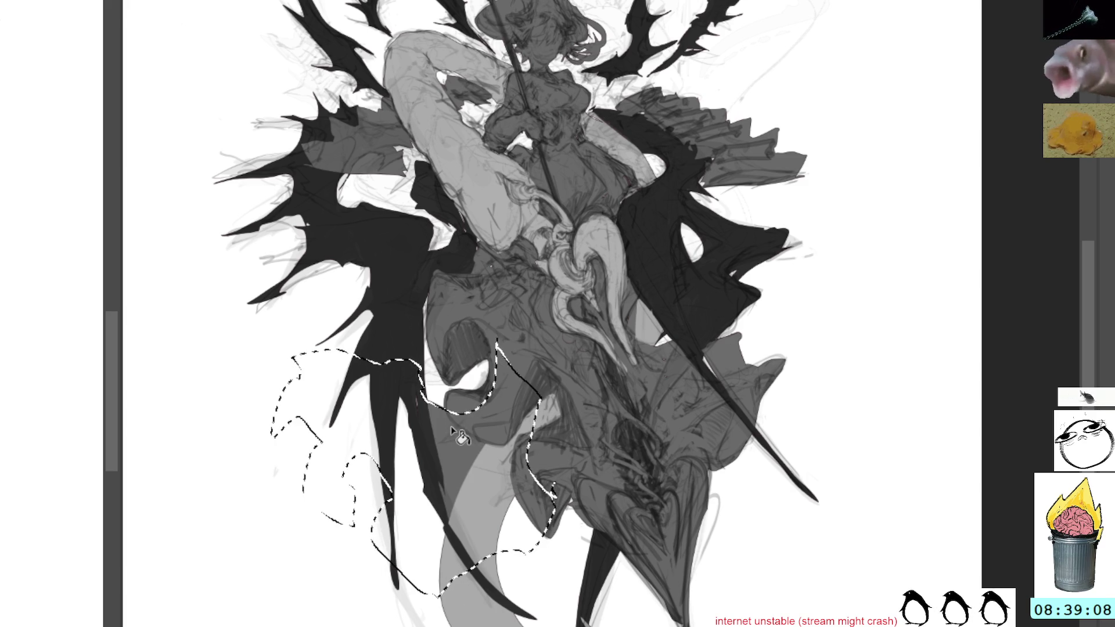
pyautogui.click(434, 523)
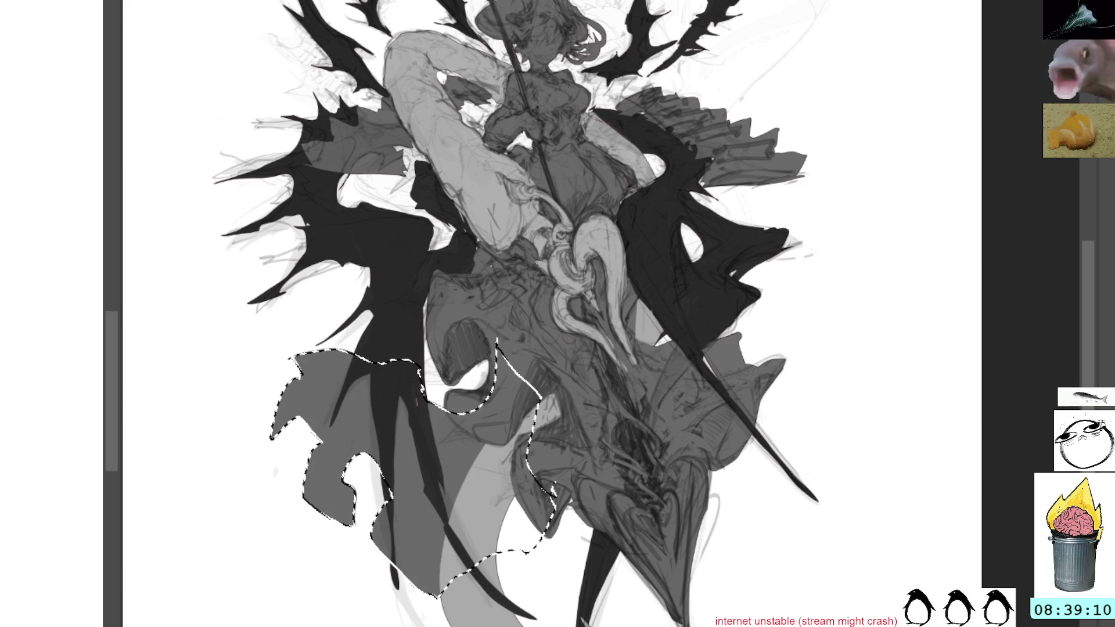
pyautogui.hotkey('ctrl', 'd')
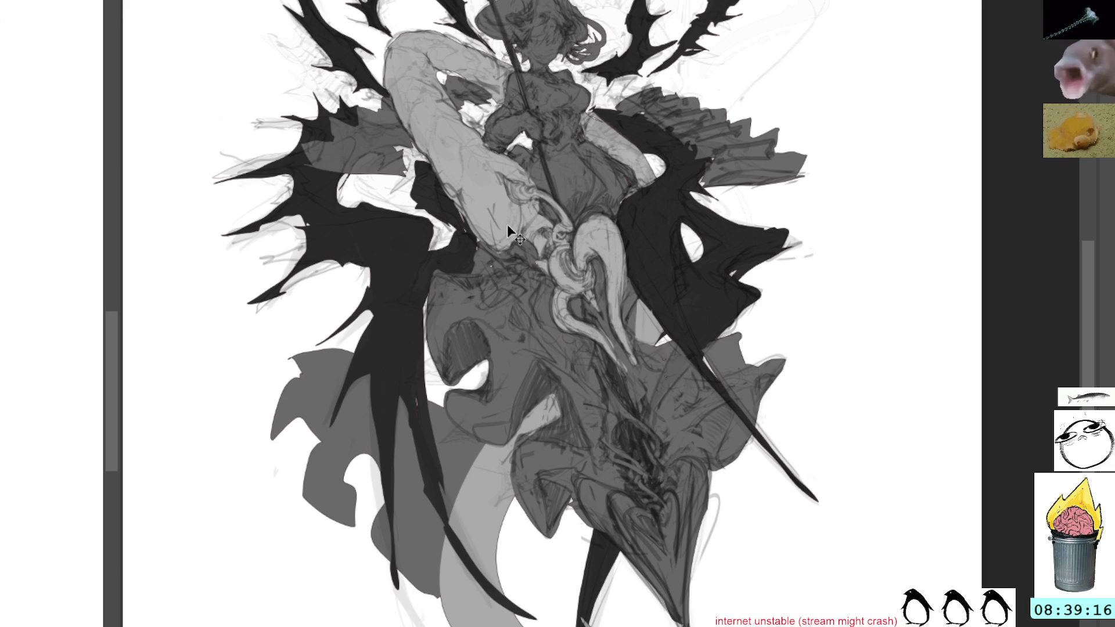
# Reload the selection, extend it up into the skirt and fill the larger area with grey
pyautogui.hotkey('ctrl', 'shift', 'd')
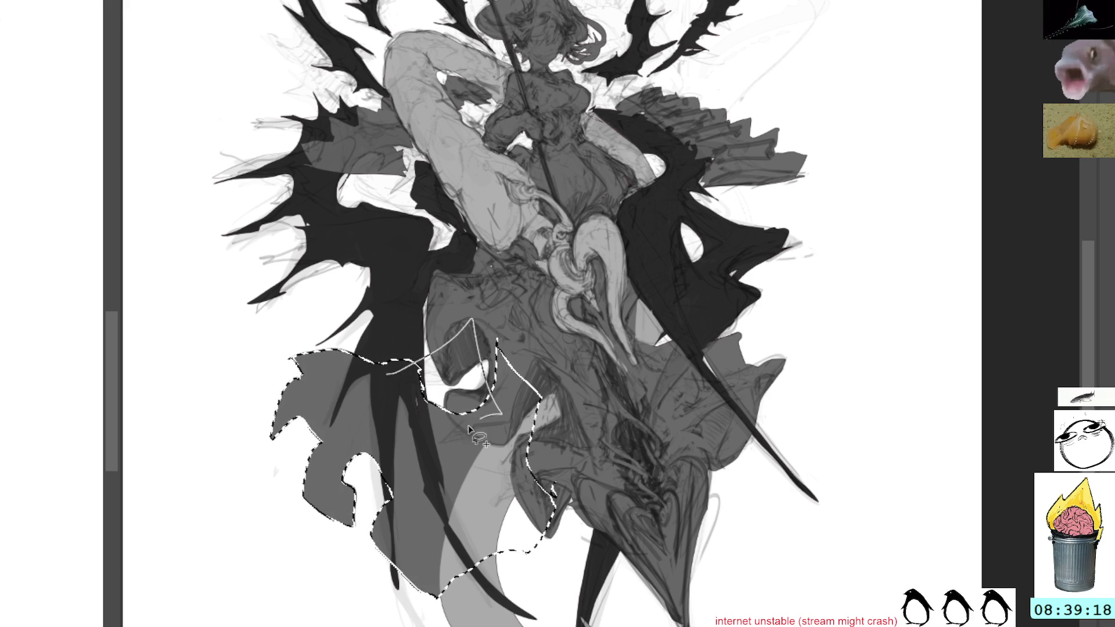
pyautogui.moveTo(391, 387); pyautogui.dragTo(582, 561)
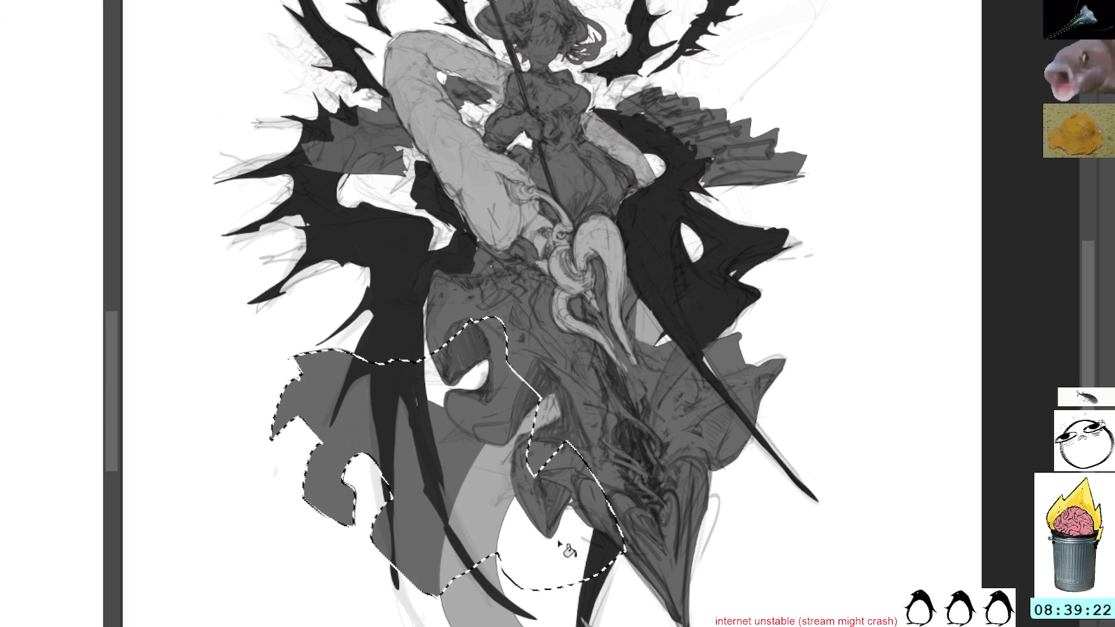
pyautogui.hotkey('alt', 'BackSpace')
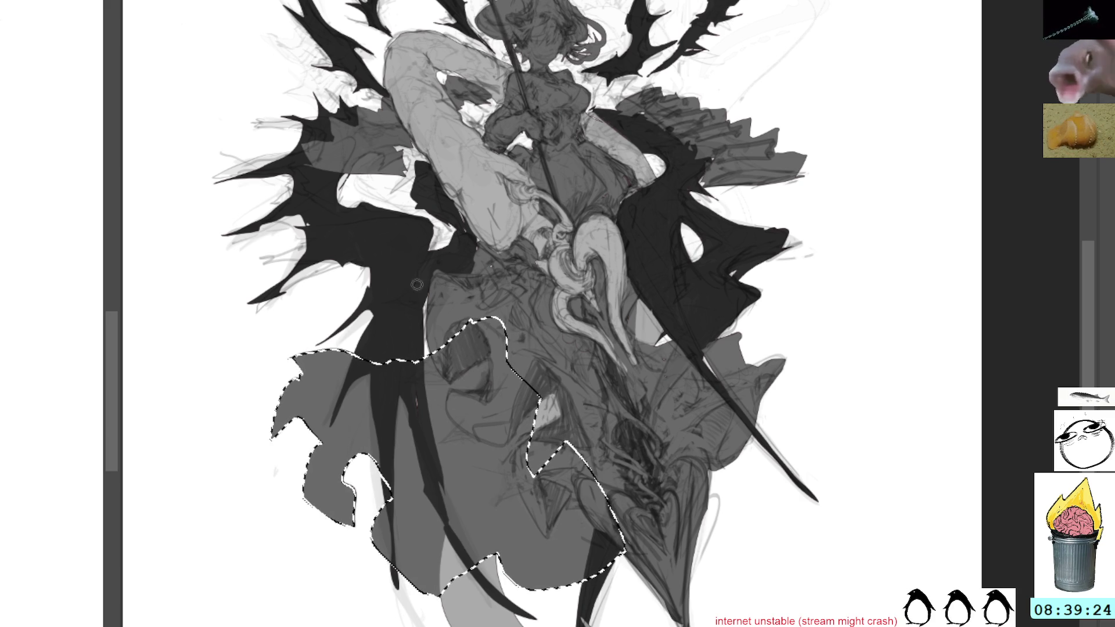
pyautogui.press('b')
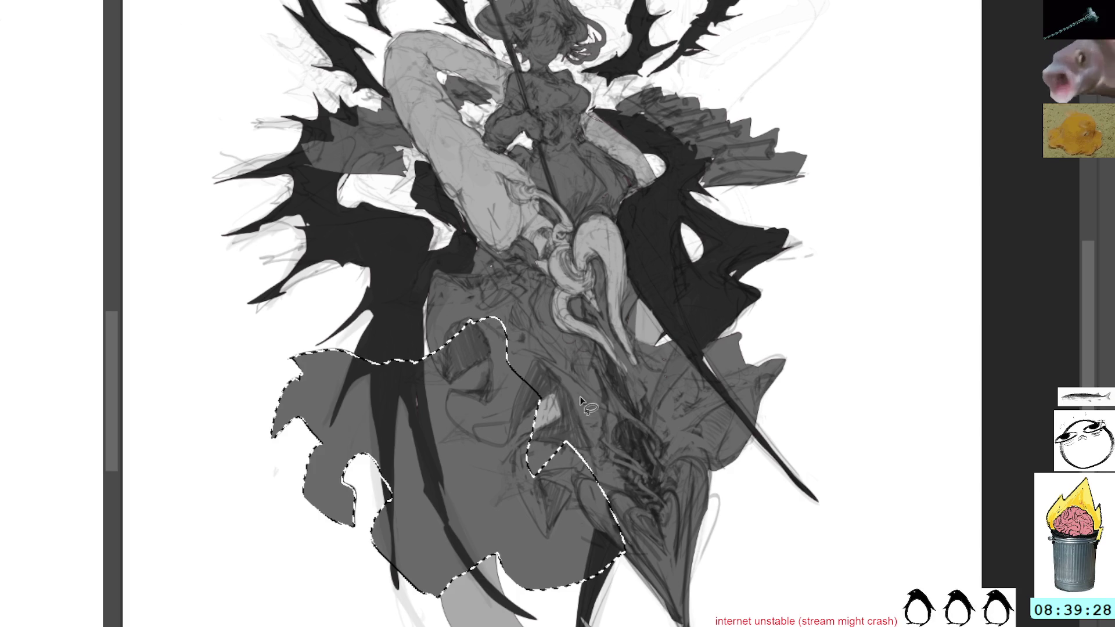
pyautogui.hotkey('ctrl', 'd')
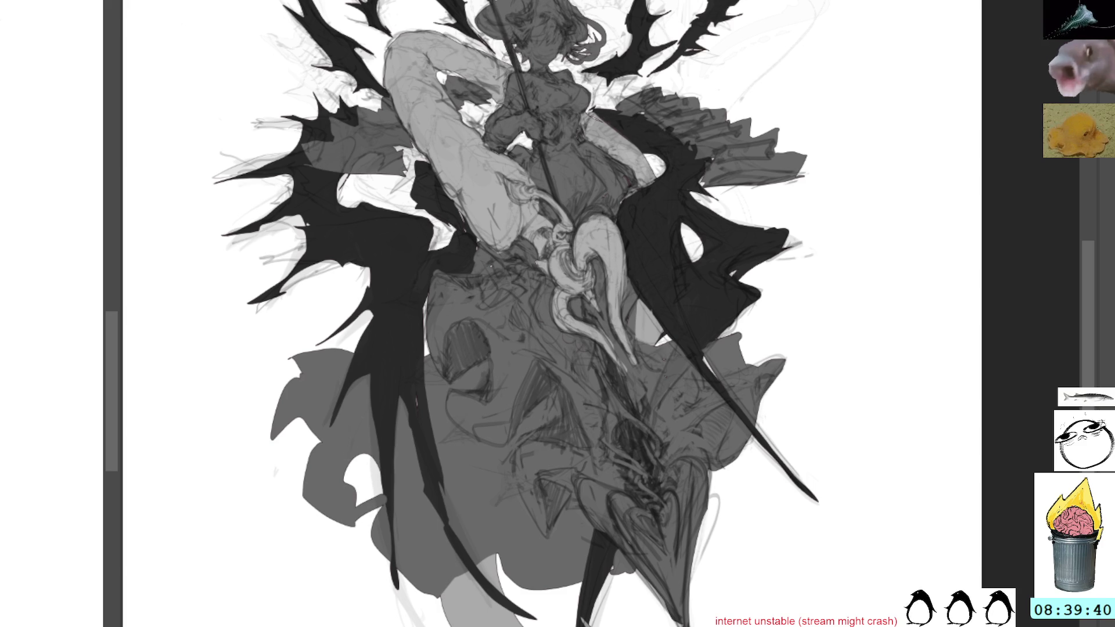
# Select the grey lower cloth shape and move it upward with Free Transform
pyautogui.moveTo(702, 133)
pyautogui.mouseDown()
pyautogui.moveTo(696, 291)
pyautogui.moveTo(722, 166)
pyautogui.moveTo(707, 150)
pyautogui.mouseUp()
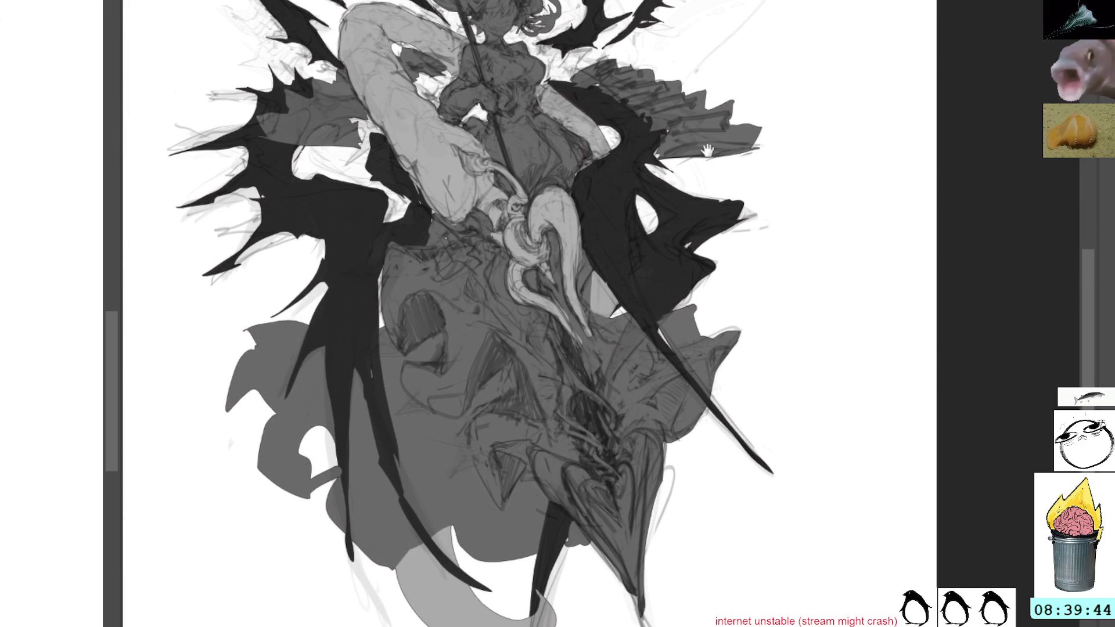
pyautogui.hotkey('ctrl', 'shift', 'a')
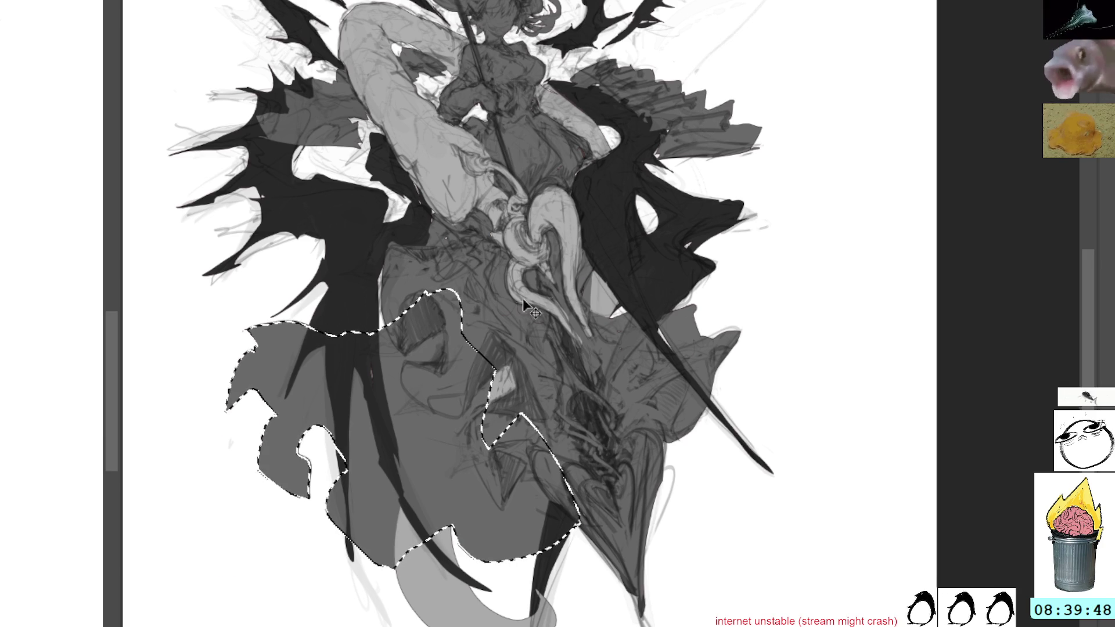
pyautogui.hotkey('ctrl', 't')
pyautogui.moveTo(476, 428)
pyautogui.mouseDown()
pyautogui.moveTo(468, 377)
pyautogui.moveTo(522, 422)
pyautogui.mouseUp()
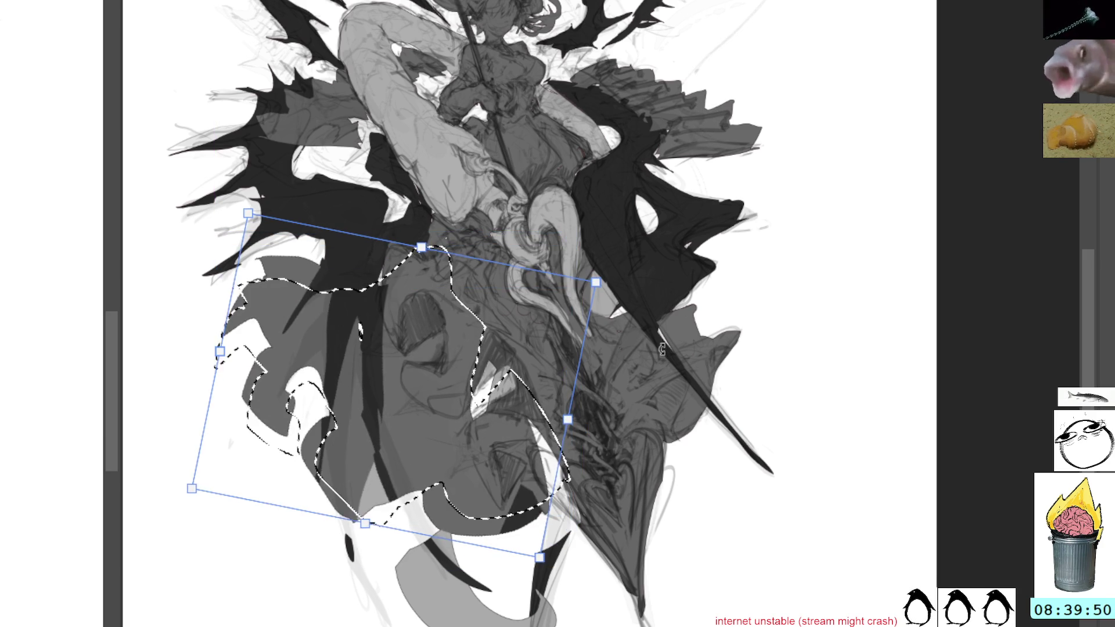
pyautogui.press('Escape')
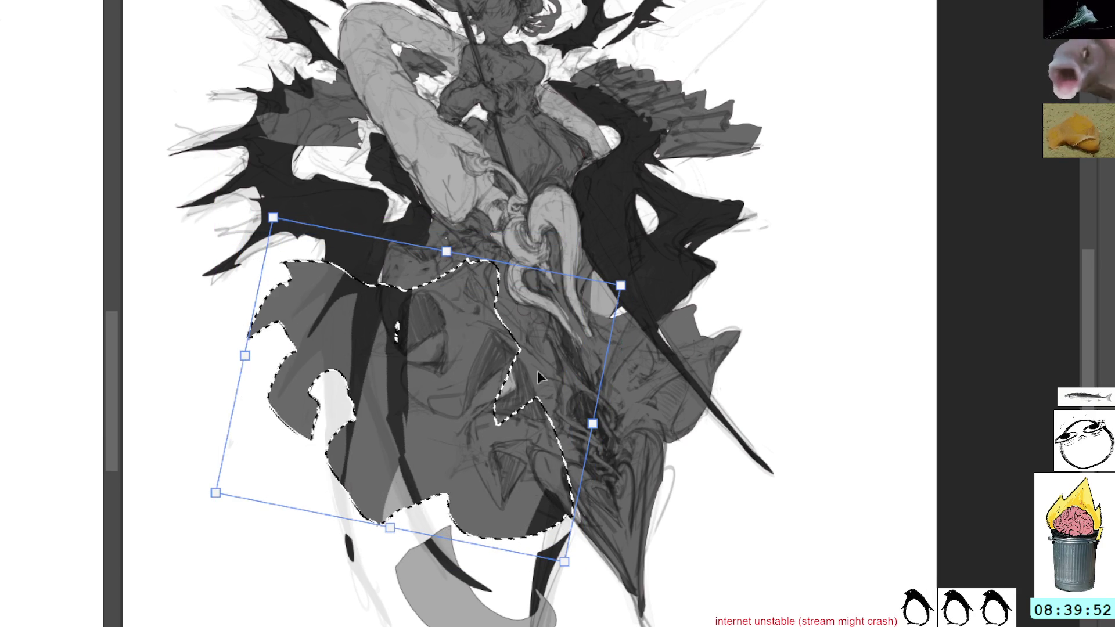
pyautogui.hotkey('ctrl', 'd')
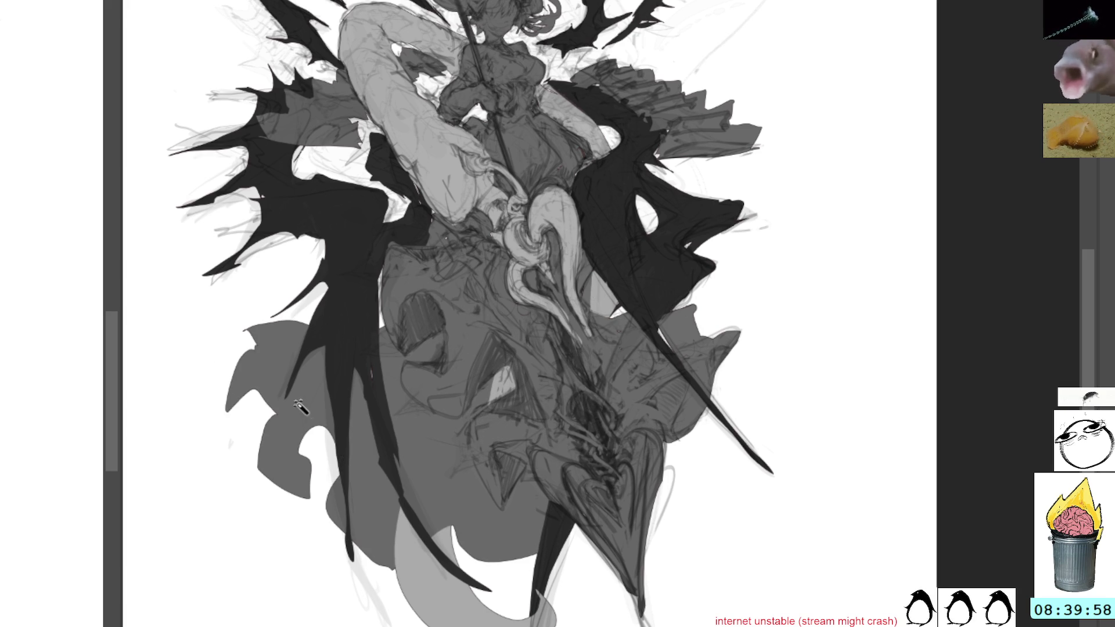
# Select near the skirt and undo back to the grey cloth selection at left
pyautogui.click(390, 351)
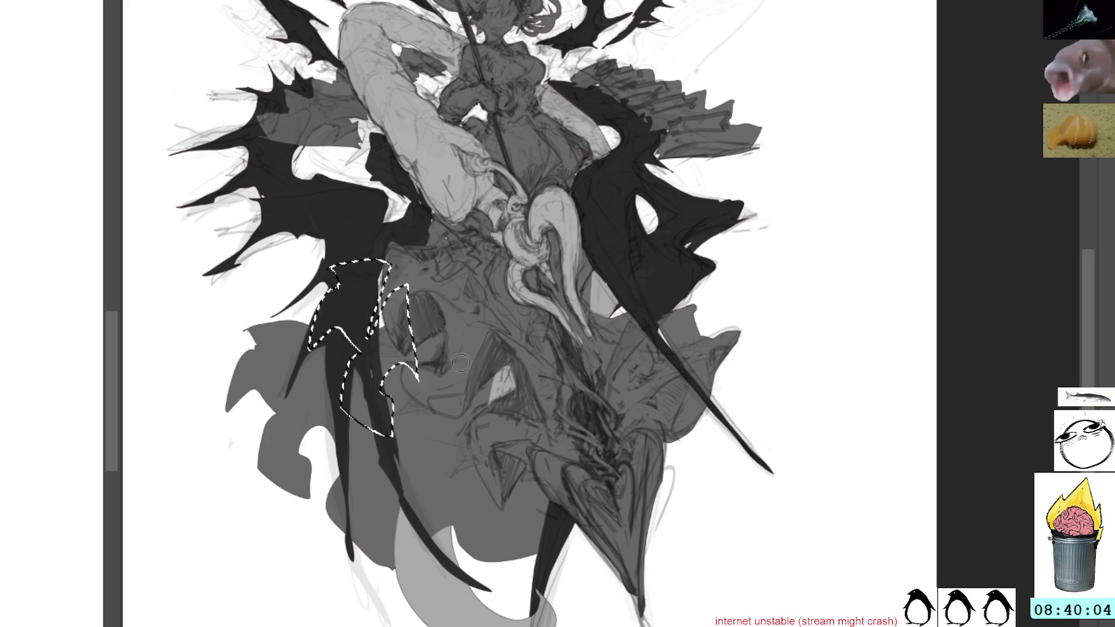
pyautogui.hotkey('ctrl', 'z')
pyautogui.hotkey('ctrl', 'z')
pyautogui.hotkey('ctrl', 'z')
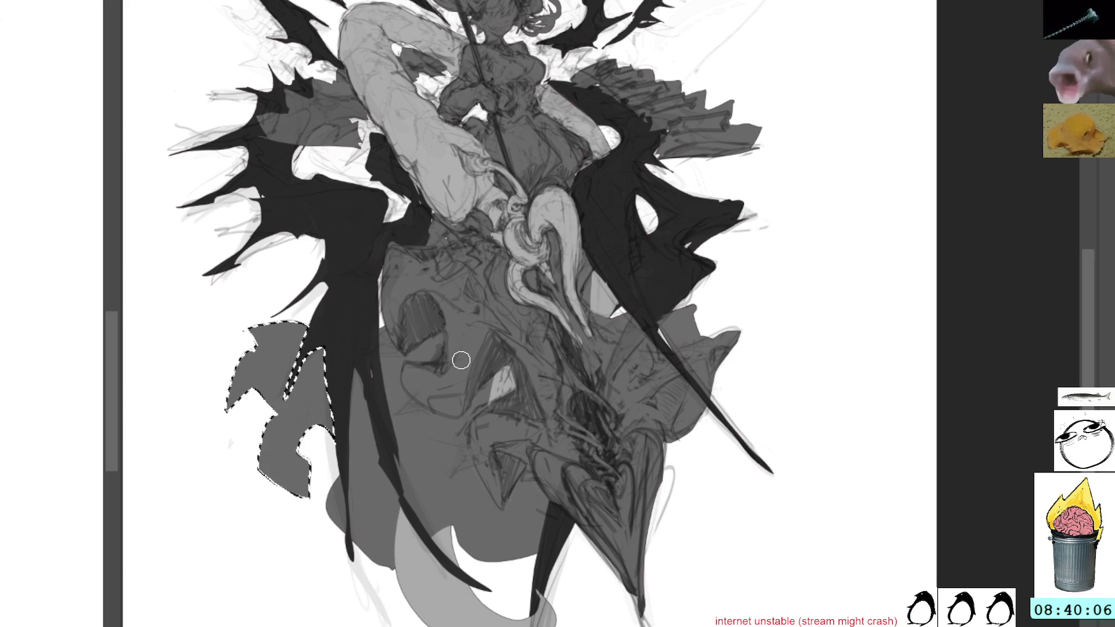
# Erase the selected far-left grey cloth piece and try several lasso outlines on the lower drapery
pyautogui.press('Delete')
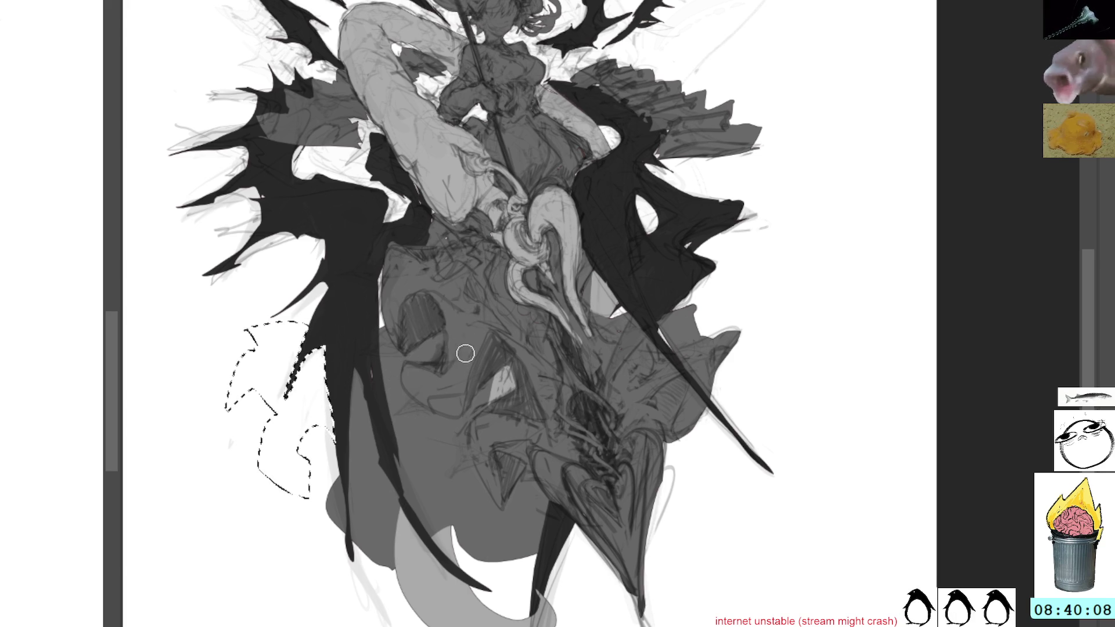
pyautogui.hotkey('ctrl', 'd')
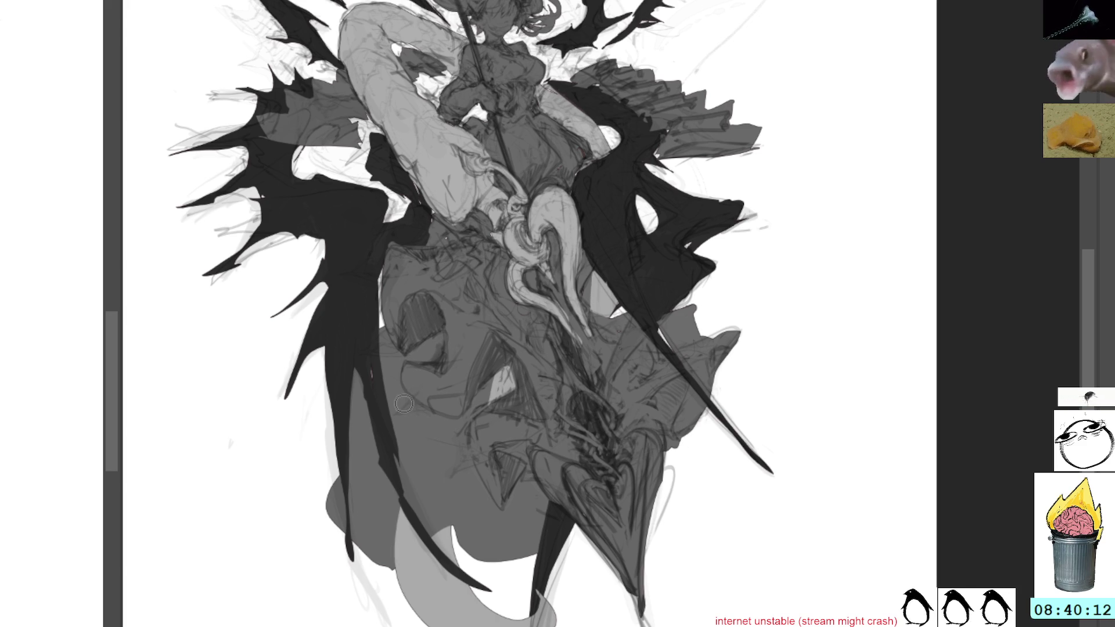
pyautogui.moveTo(392, 420)
pyautogui.mouseDown()
pyautogui.moveTo(409, 455)
pyautogui.moveTo(488, 476)
pyautogui.mouseUp()
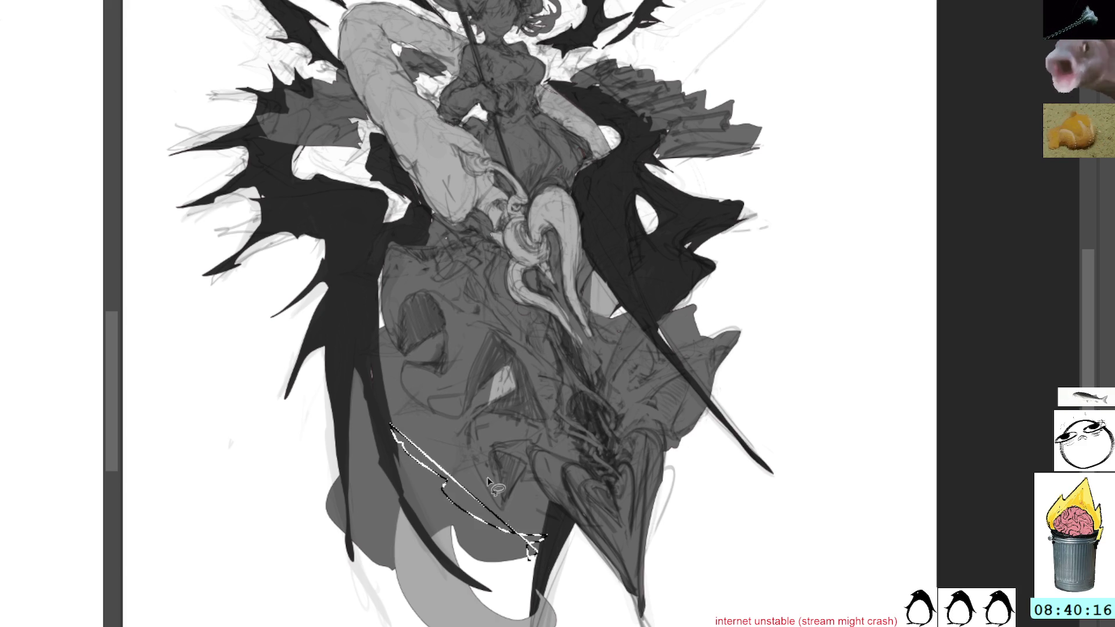
pyautogui.hotkey('ctrl', 'd')
pyautogui.moveTo(390, 419)
pyautogui.mouseDown()
pyautogui.moveTo(485, 568)
pyautogui.moveTo(427, 575)
pyautogui.moveTo(323, 543)
pyautogui.moveTo(344, 352)
pyautogui.moveTo(413, 448)
pyautogui.mouseUp()
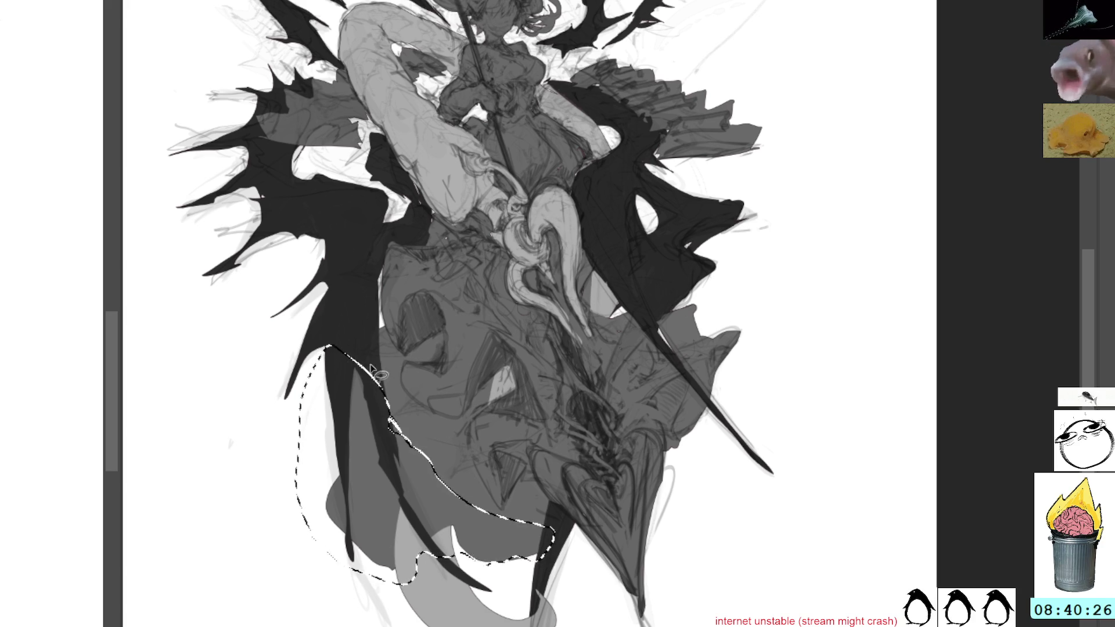
pyautogui.hotkey('ctrl', 'd')
pyautogui.moveTo(533, 562); pyautogui.dragTo(399, 471)
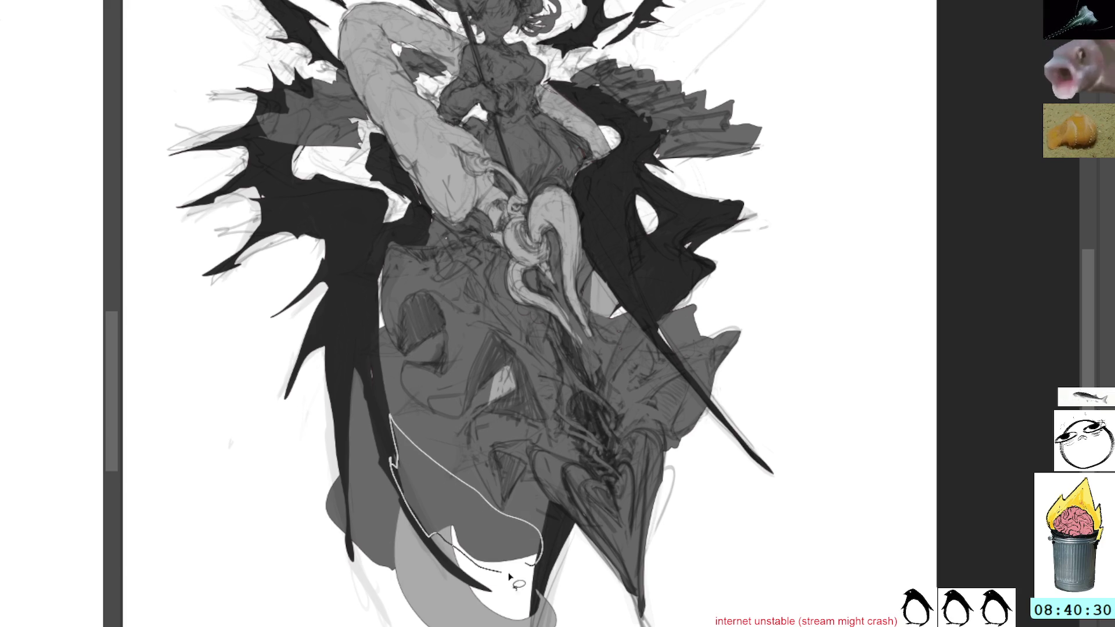
pyautogui.moveTo(394, 468); pyautogui.dragTo(547, 557)
pyautogui.hotkey('ctrl', 'd')
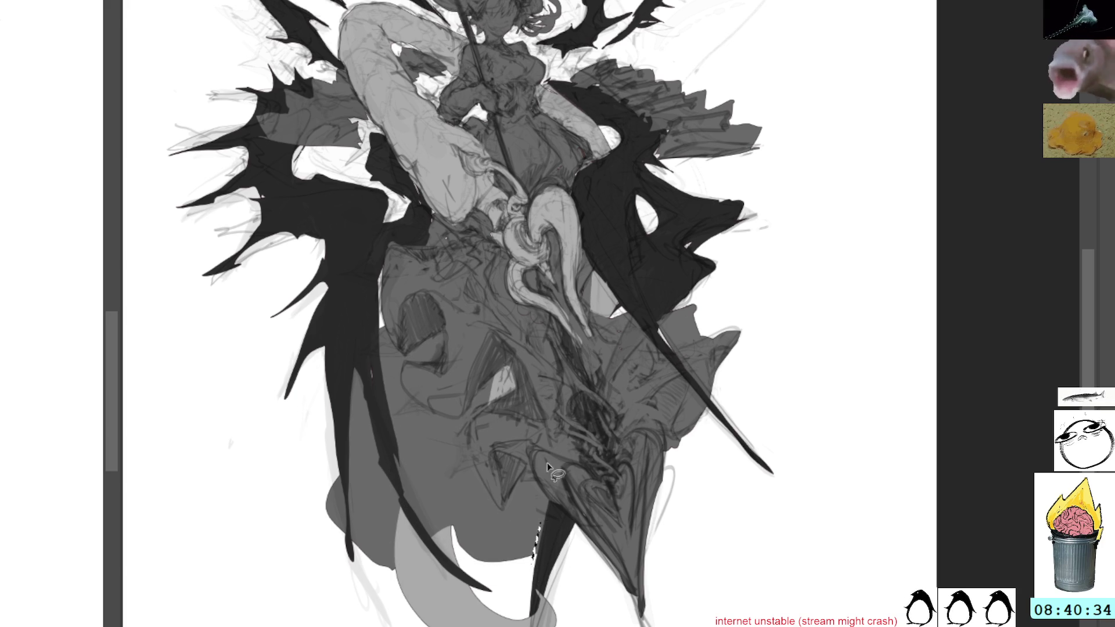
# Cut the heart-shaped drape area to white and fill the patch below it with grey
pyautogui.moveTo(536, 435); pyautogui.dragTo(469, 466)
pyautogui.moveTo(453, 541)
pyautogui.mouseDown()
pyautogui.moveTo(514, 503)
pyautogui.moveTo(521, 425)
pyautogui.mouseUp()
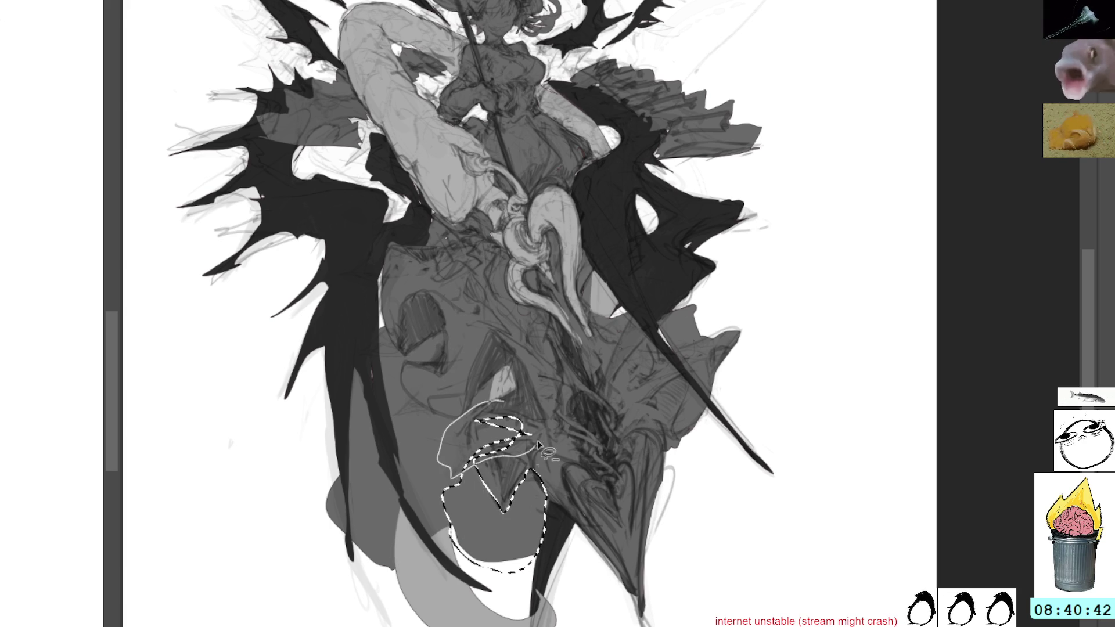
pyautogui.moveTo(491, 405); pyautogui.dragTo(495, 310)
pyautogui.press('Delete')
pyautogui.hotkey('ctrl', 'd')
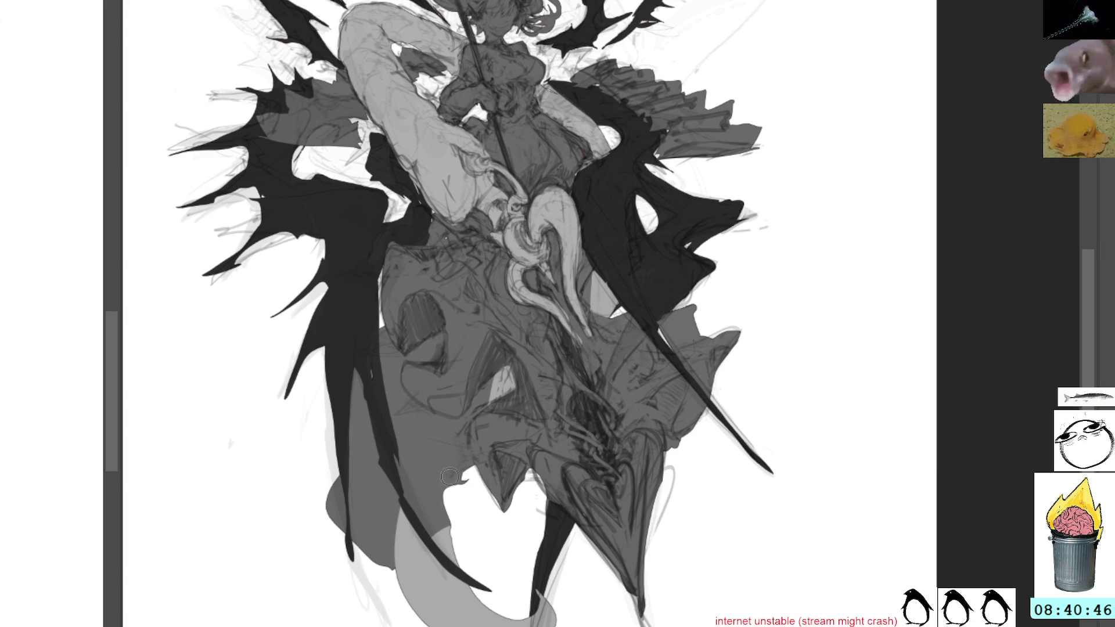
pyautogui.moveTo(479, 487); pyautogui.dragTo(479, 516)
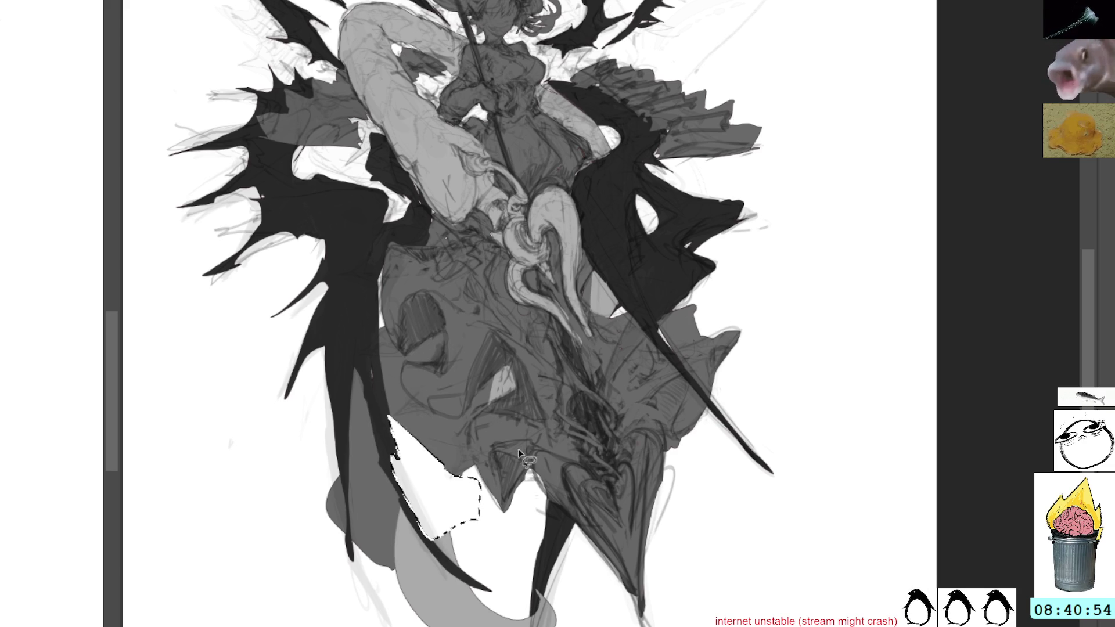
pyautogui.hotkey('alt', 'BackSpace')
pyautogui.hotkey('ctrl', 'd')
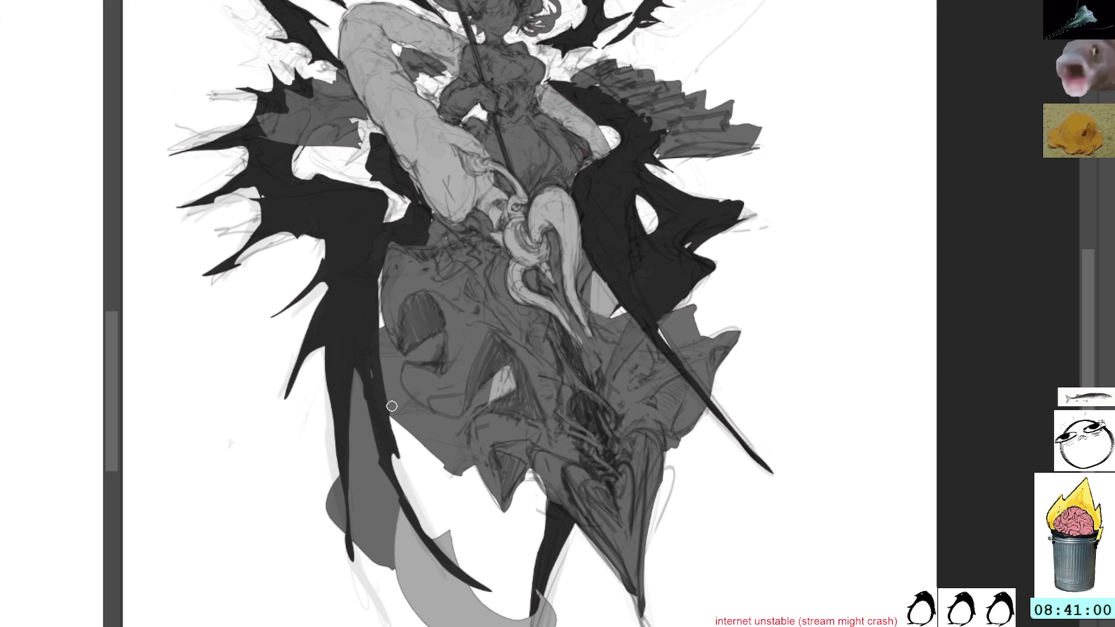
# Paint darker brush strokes over the lower drape to deepen its tones
pyautogui.moveTo(401, 444); pyautogui.dragTo(406, 425)
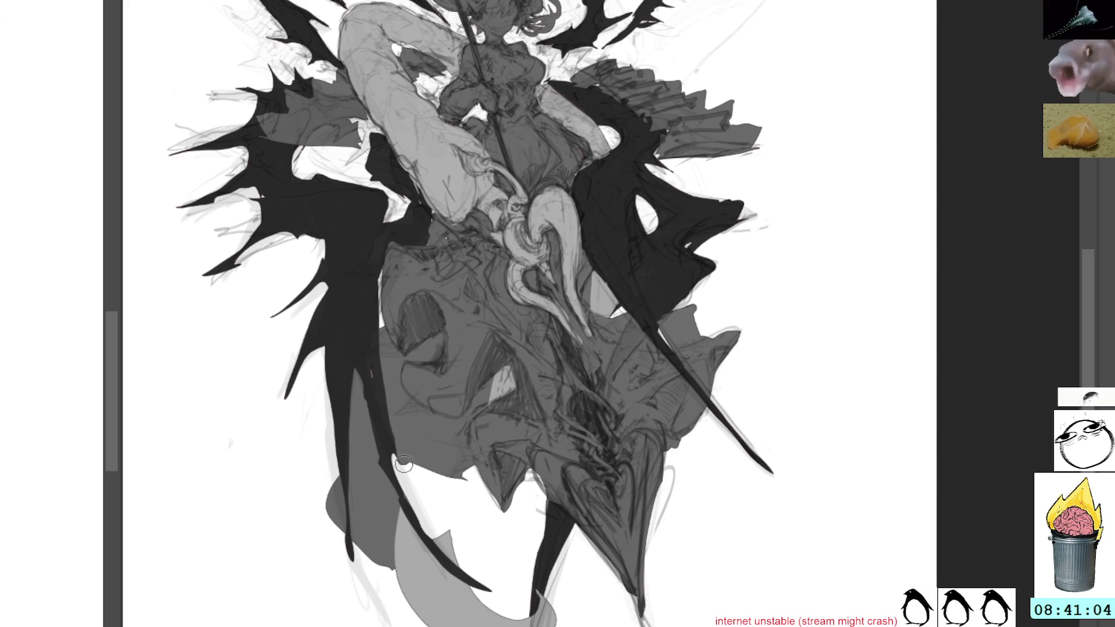
pyautogui.moveTo(403, 466); pyautogui.dragTo(438, 467)
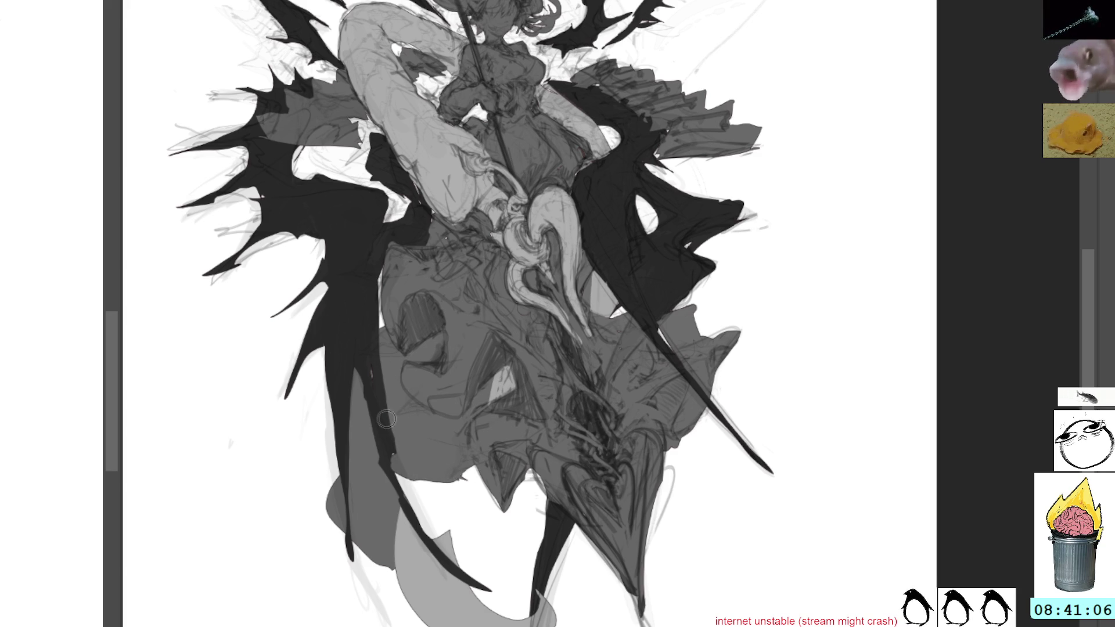
pyautogui.moveTo(411, 509); pyautogui.dragTo(393, 454)
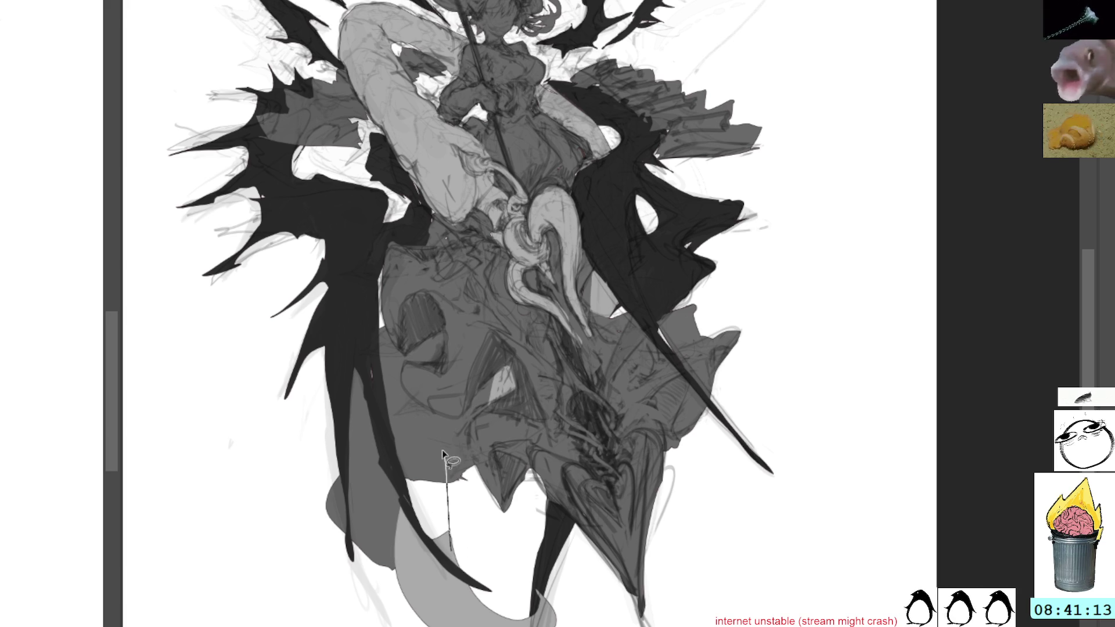
# Fill a section of the lower-left drape grey, cut another area to white and darken a narrow strip
pyautogui.moveTo(446, 448); pyautogui.dragTo(416, 453)
pyautogui.hotkey('shift', 'BackSpace')
pyautogui.hotkey('ctrl', 'shift', 'a')
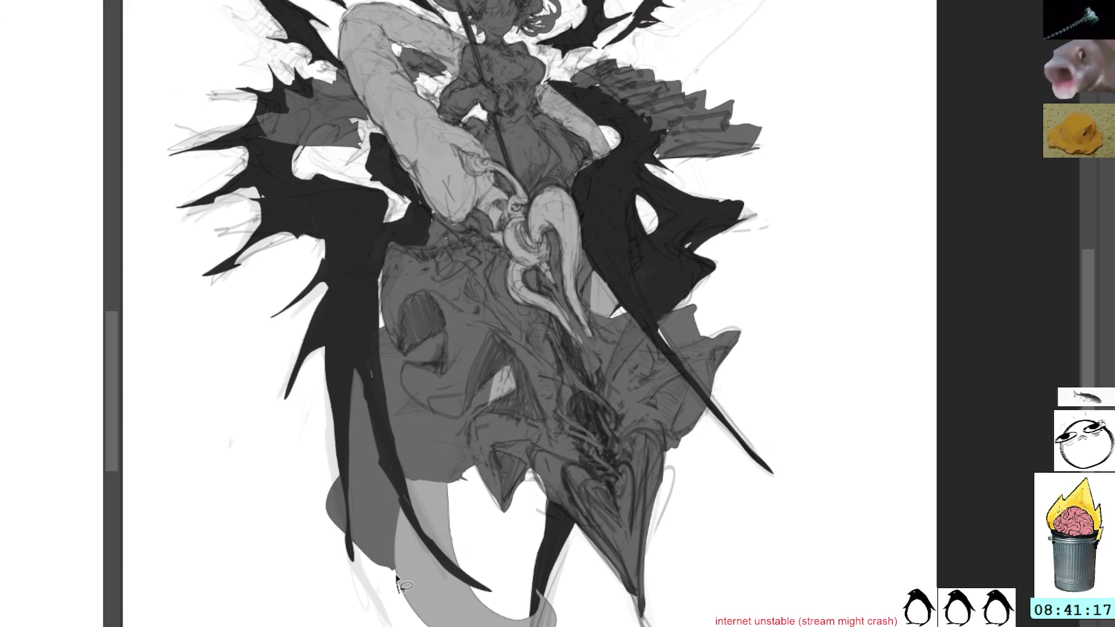
pyautogui.moveTo(399, 582)
pyautogui.mouseDown()
pyautogui.moveTo(401, 507)
pyautogui.moveTo(369, 558)
pyautogui.mouseUp()
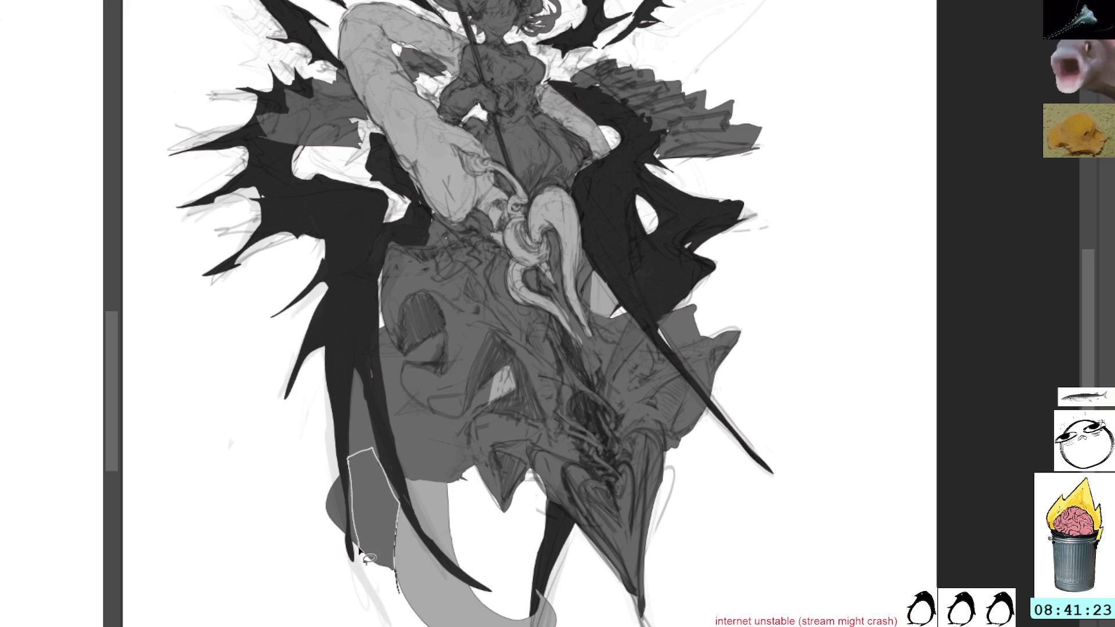
pyautogui.moveTo(369, 559); pyautogui.dragTo(399, 581)
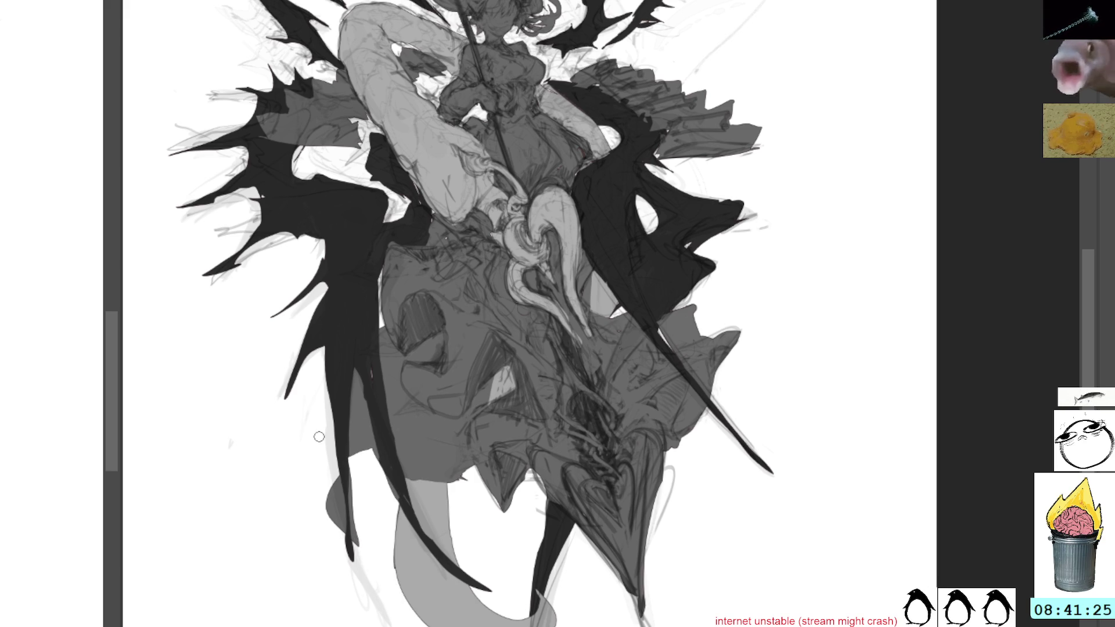
pyautogui.moveTo(356, 461); pyautogui.dragTo(361, 460)
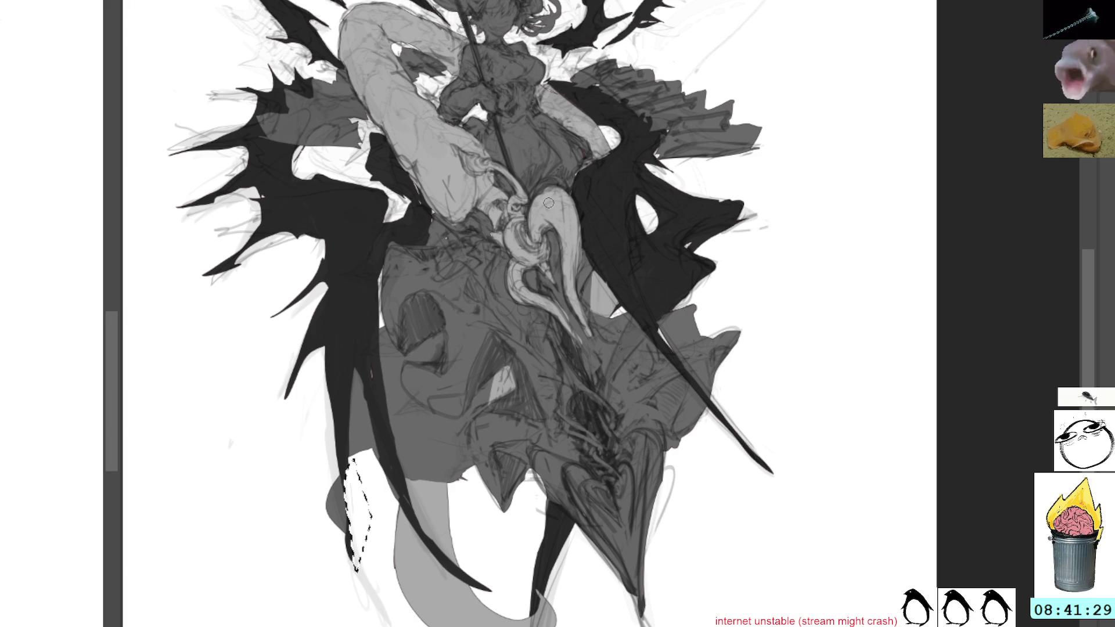
pyautogui.hotkey('shift', 'BackSpace')
pyautogui.hotkey('ctrl', 'shift', 'a')
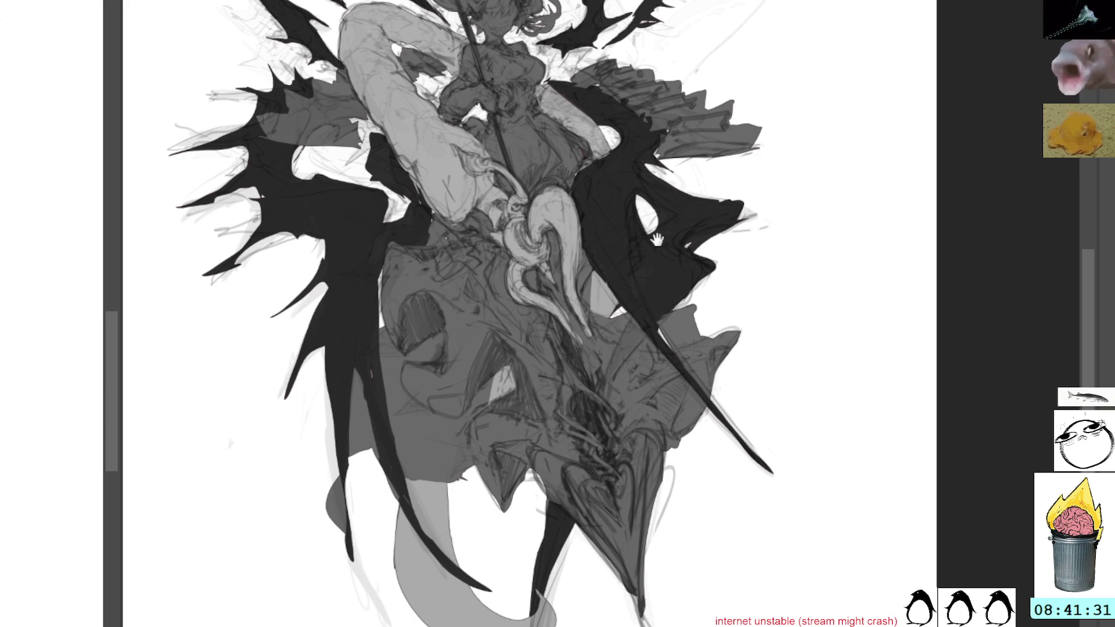
# Fill the enclosed lower wing area dark, then lighten a patch of the lower-left wing strip
pyautogui.moveTo(657, 240); pyautogui.dragTo(702, 285)
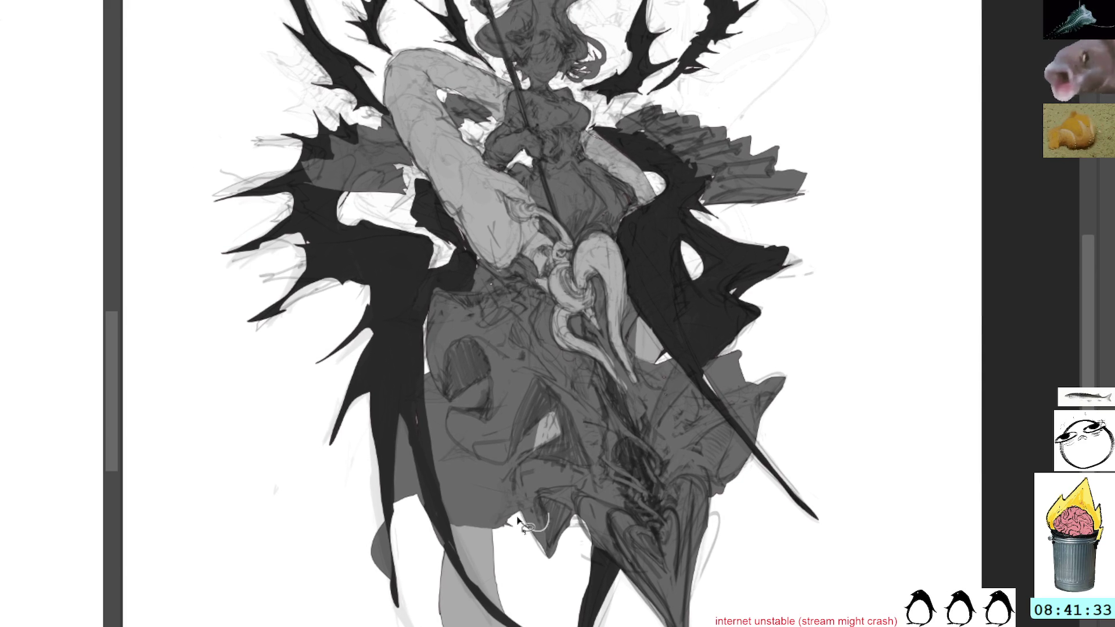
pyautogui.moveTo(521, 522)
pyautogui.mouseDown()
pyautogui.moveTo(313, 415)
pyautogui.moveTo(388, 379)
pyautogui.mouseUp()
pyautogui.hotkey('shift', 'BackSpace')
pyautogui.hotkey('ctrl', 'shift', 'a')
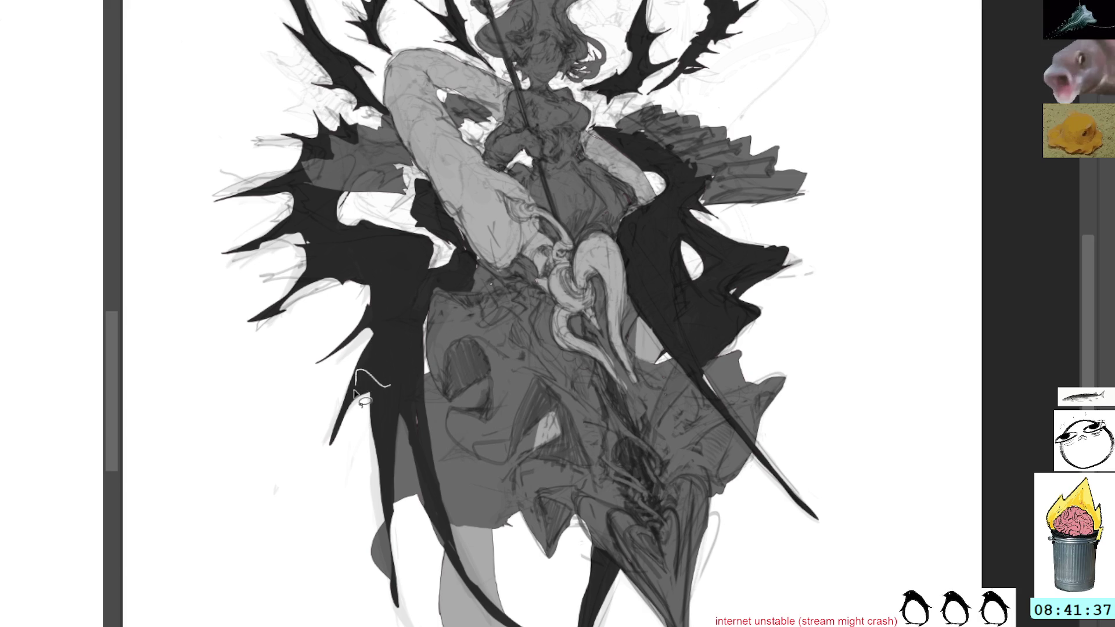
pyautogui.moveTo(355, 392); pyautogui.dragTo(394, 408)
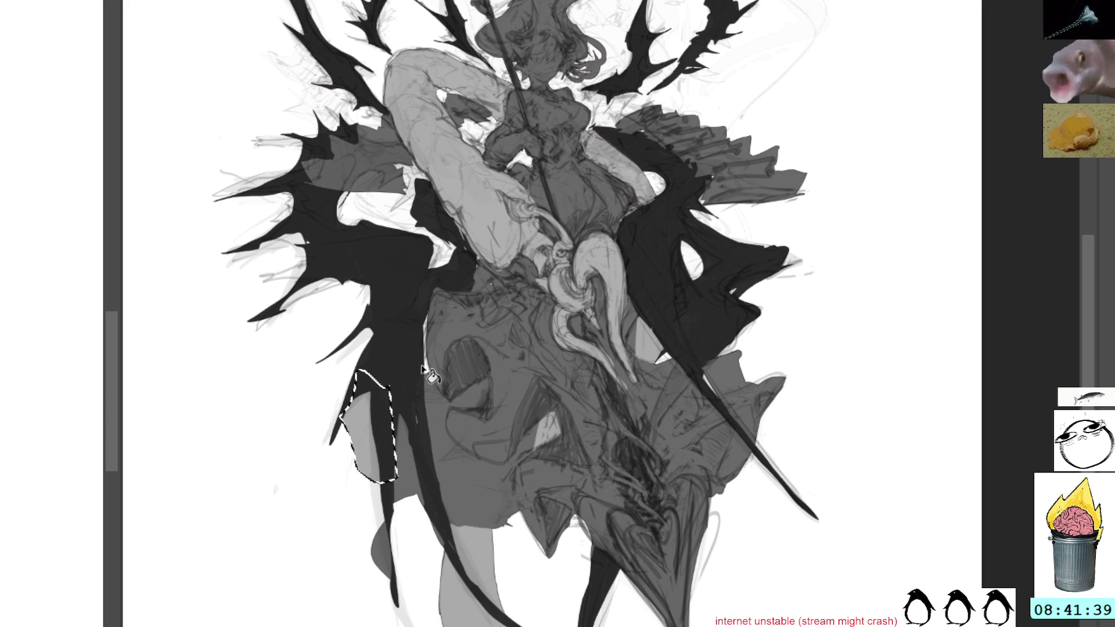
pyautogui.press('Delete')
pyautogui.press('b')
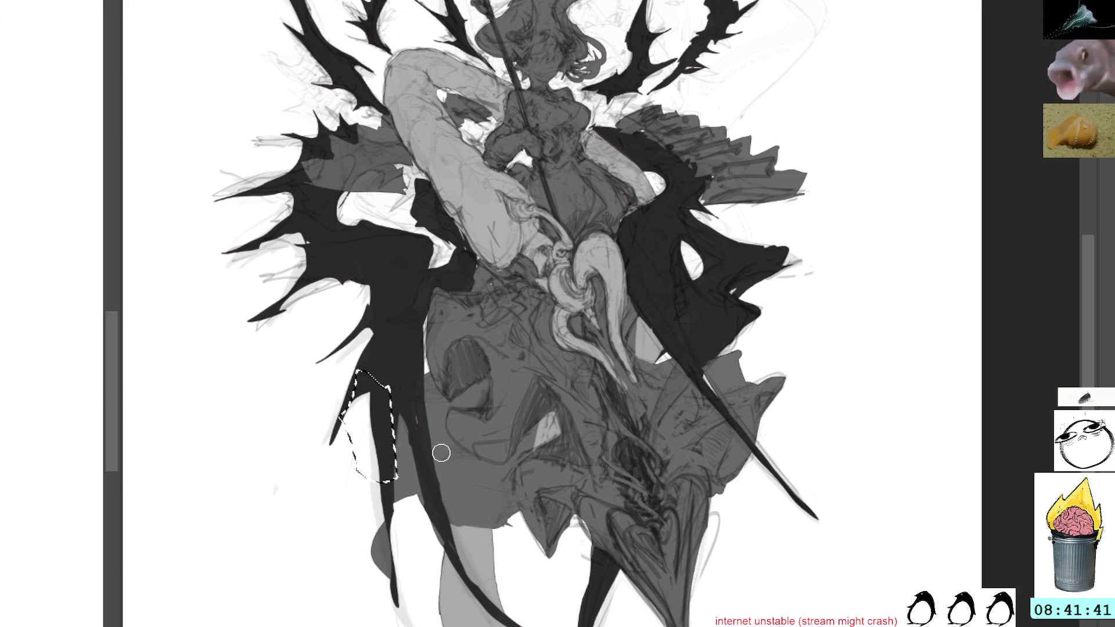
pyautogui.hotkey('ctrl', 'shift', 'a')
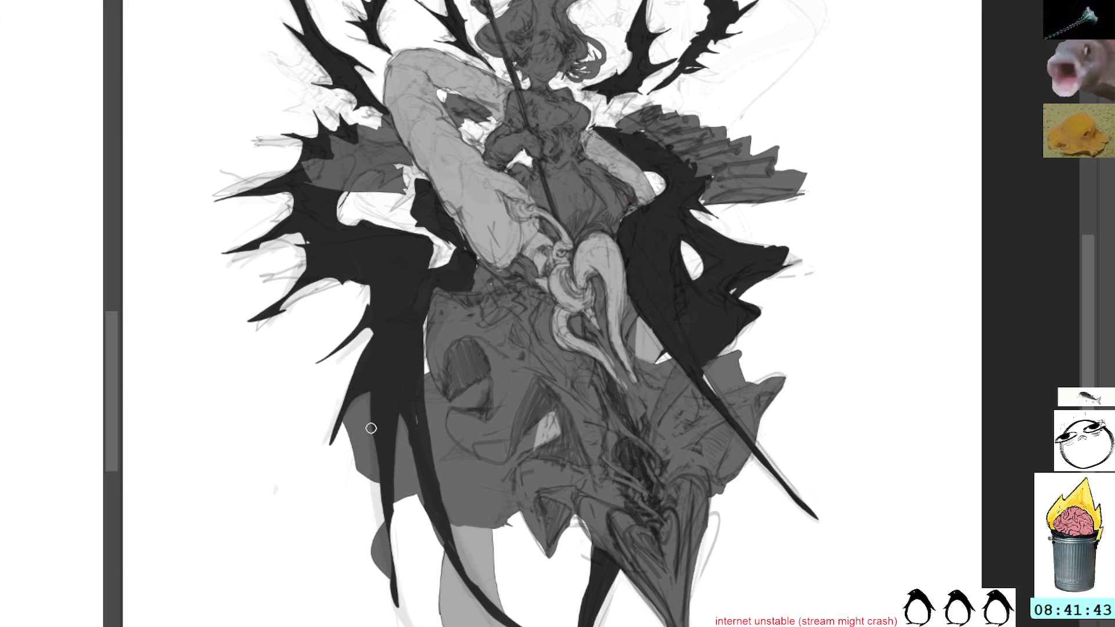
# Try and undo a grey fill on the left wing strip's lower end, then pan up to the hair and upper wings
pyautogui.press('l')
pyautogui.moveTo(384, 507); pyautogui.dragTo(378, 534)
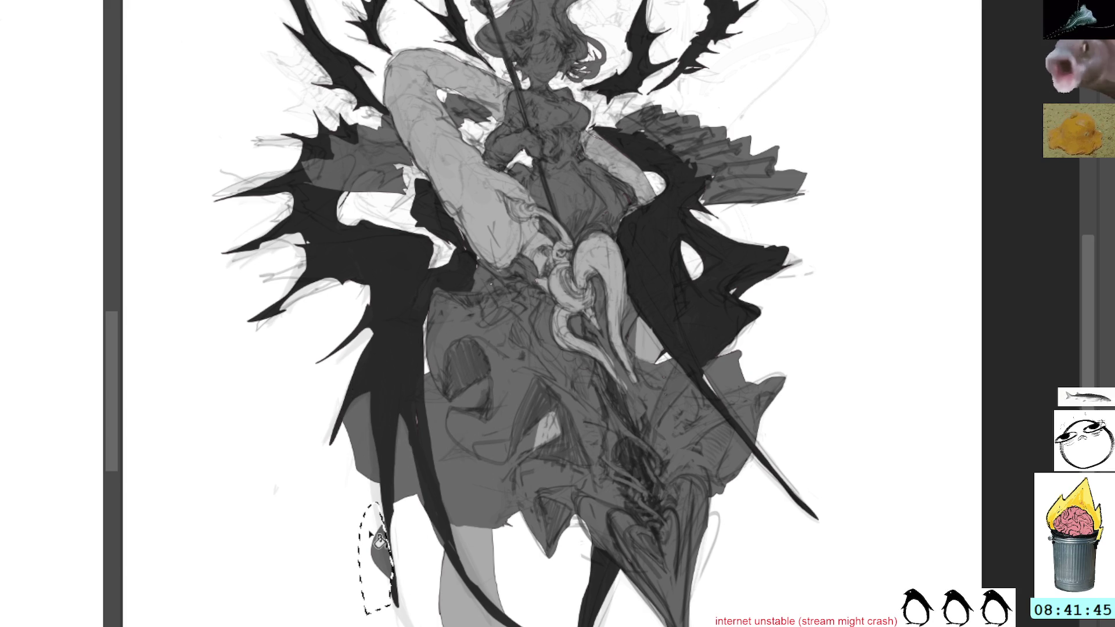
pyautogui.hotkey('shift', 'BackSpace')
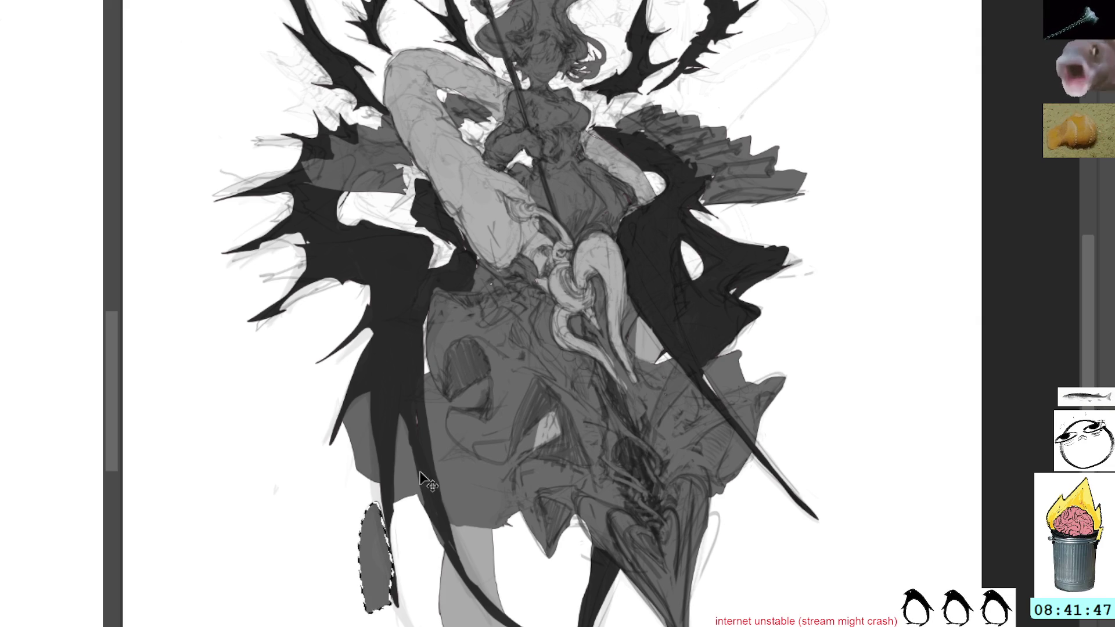
pyautogui.hotkey('ctrl', 'z')
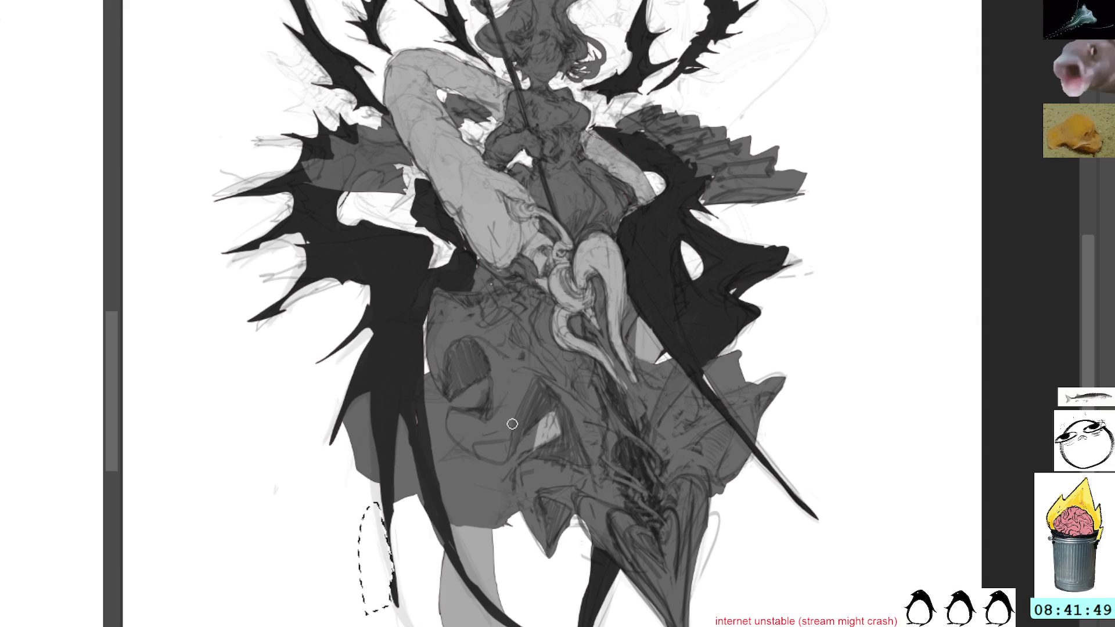
pyautogui.hotkey('ctrl', 'shift', 'a')
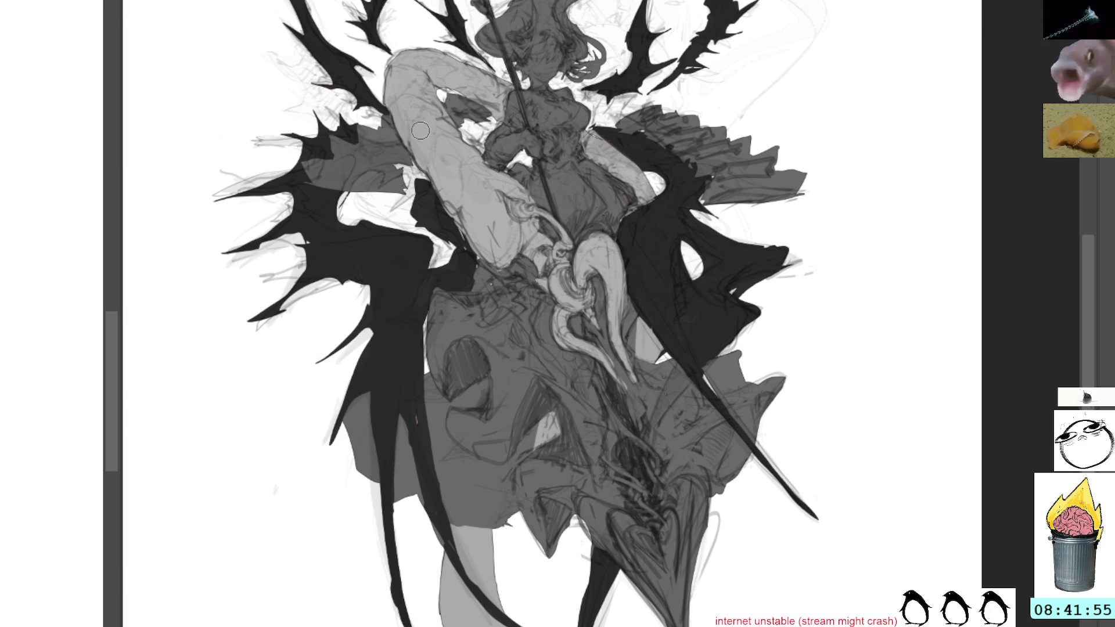
pyautogui.moveTo(677, 129); pyautogui.dragTo(674, 243)
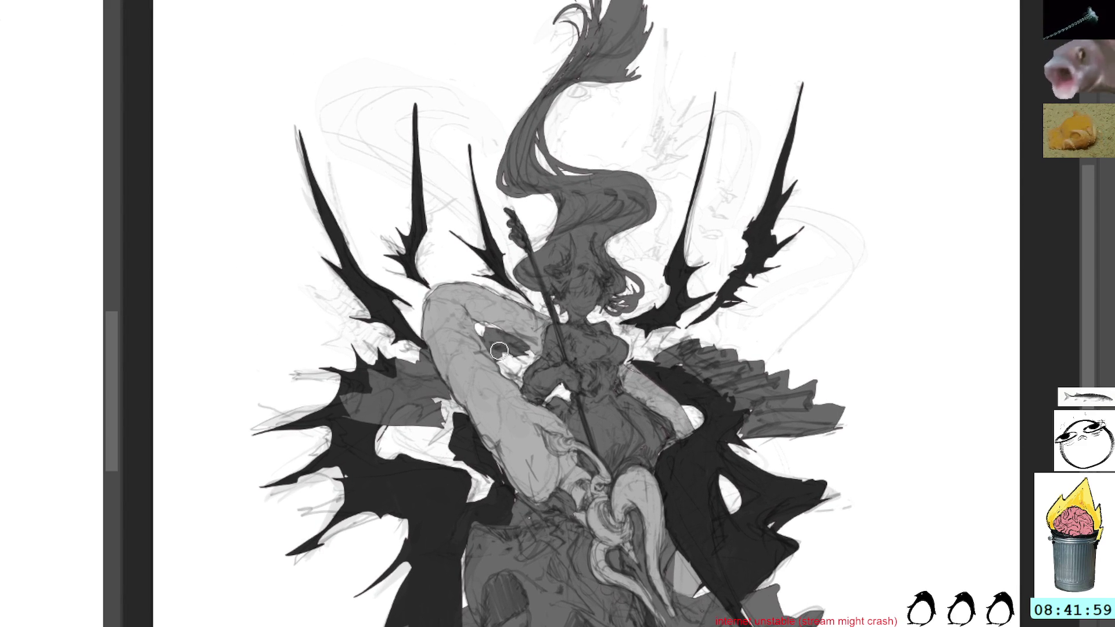
# Brush dark tone over the white gap on the figure's raised arm
pyautogui.moveTo(498, 351); pyautogui.dragTo(528, 358)
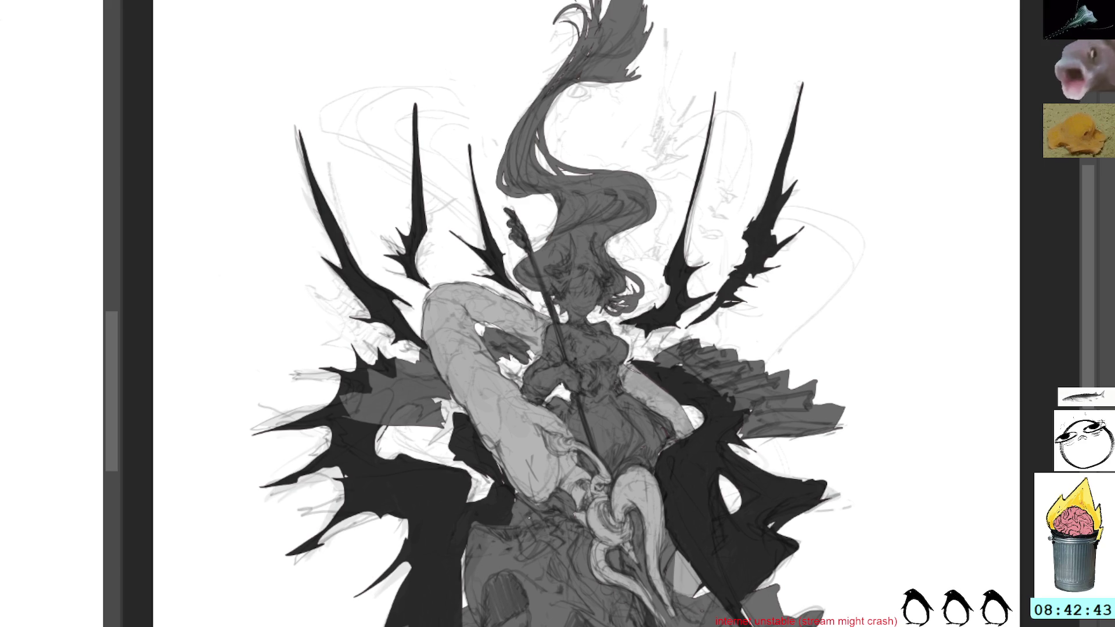
pyautogui.hotkey('ctrl', 'z')
pyautogui.hotkey('ctrl', 'shift', 'z')
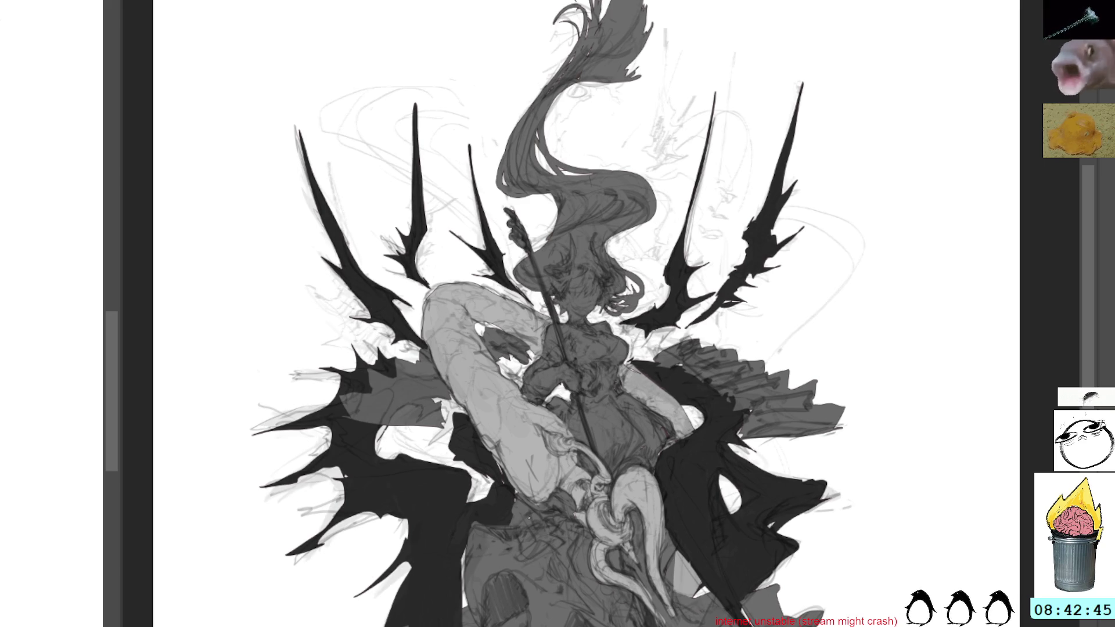
pyautogui.hotkey('ctrl', 'z')
pyautogui.hotkey('ctrl', 'shift', 'z')
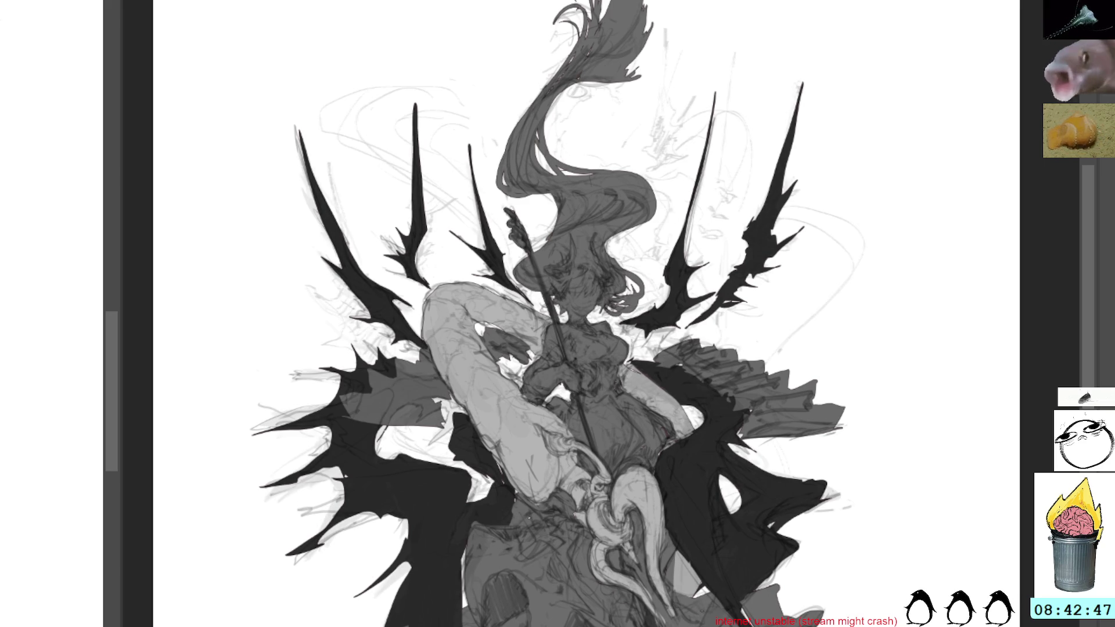
pyautogui.hotkey('ctrl', 'z')
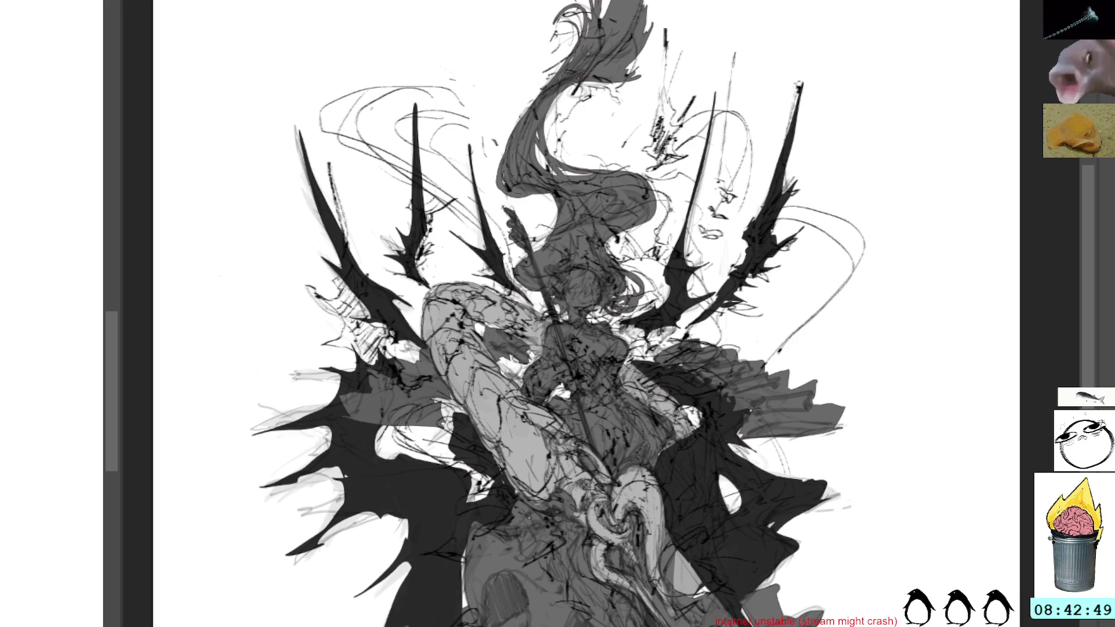
pyautogui.hotkey('ctrl', 'shift', 'z')
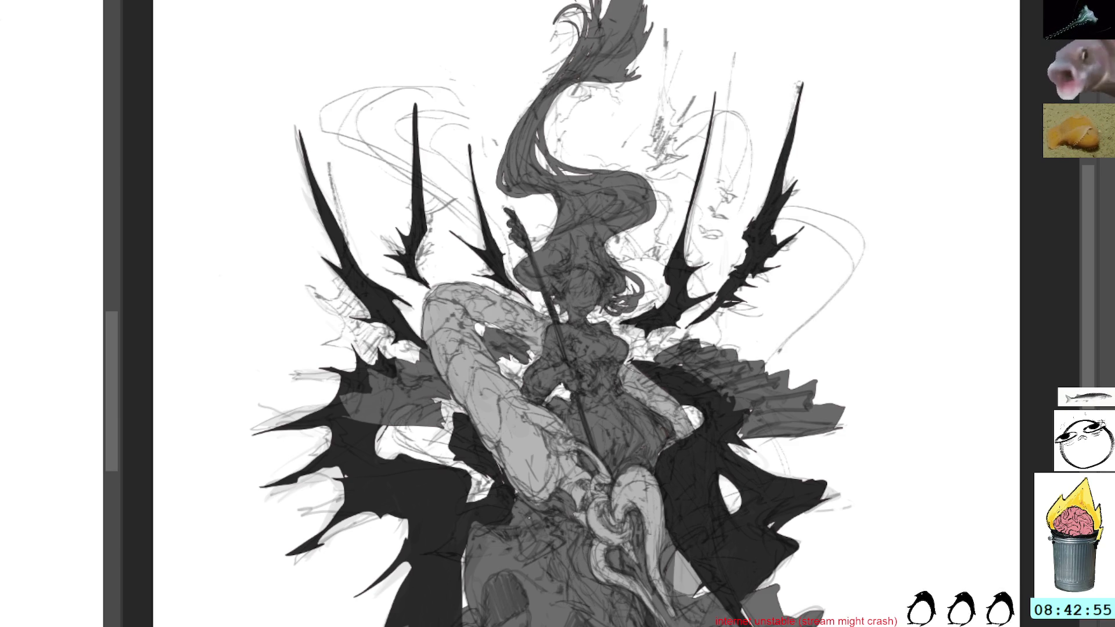
pyautogui.hotkey('ctrl', 'z')
pyautogui.hotkey('ctrl', 'z')
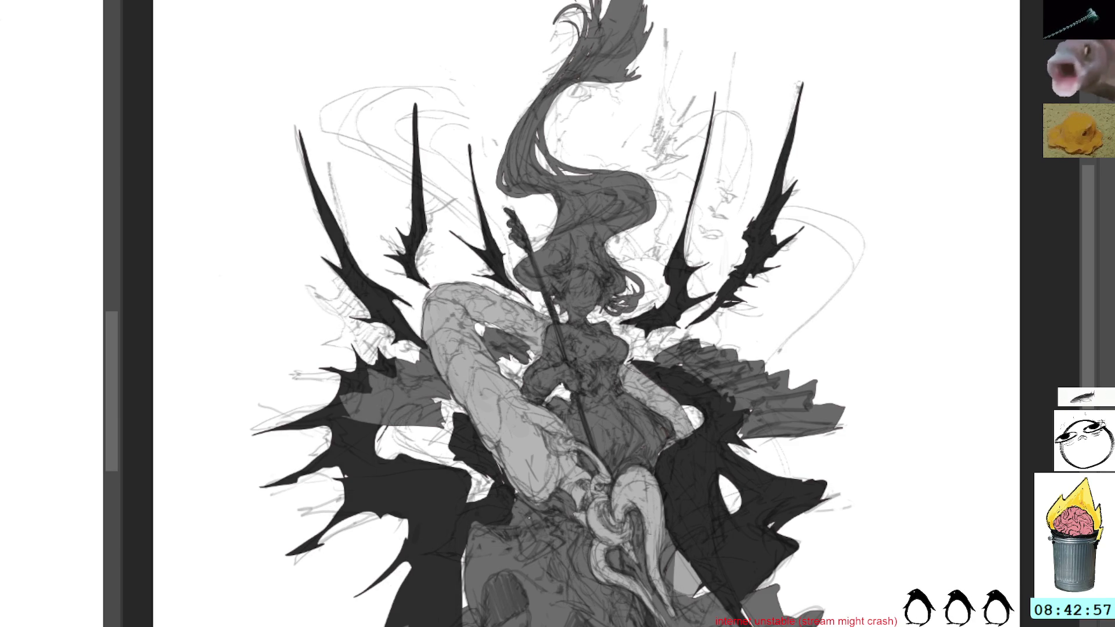
pyautogui.hotkey('ctrl', 'shift', 'z')
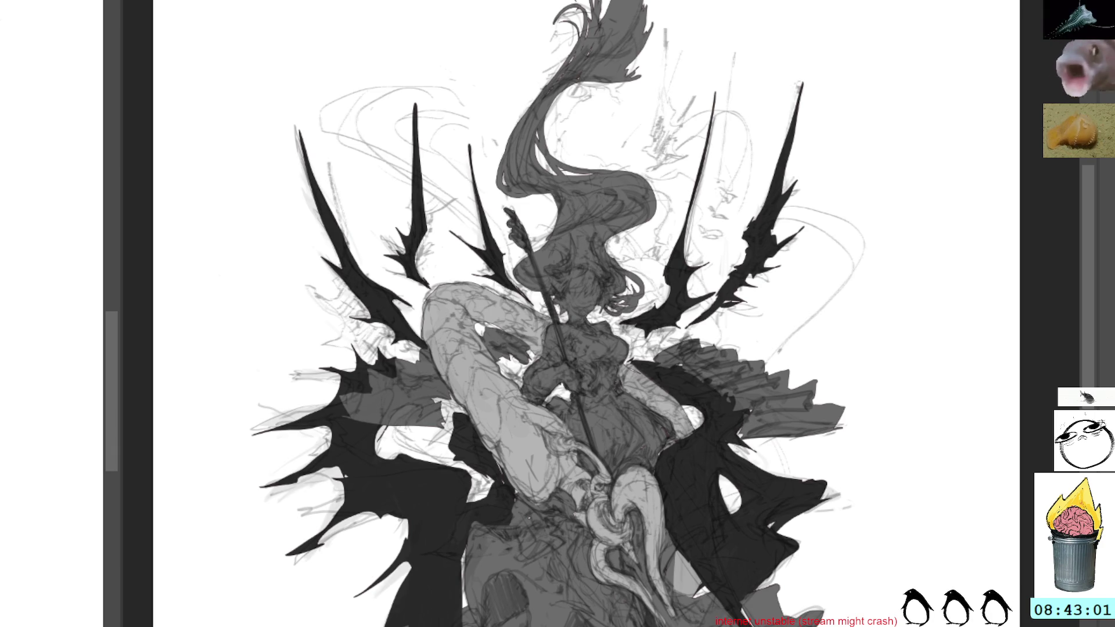
pyautogui.hotkey('ctrl', 'z')
pyautogui.hotkey('ctrl', 'shift', 'z')
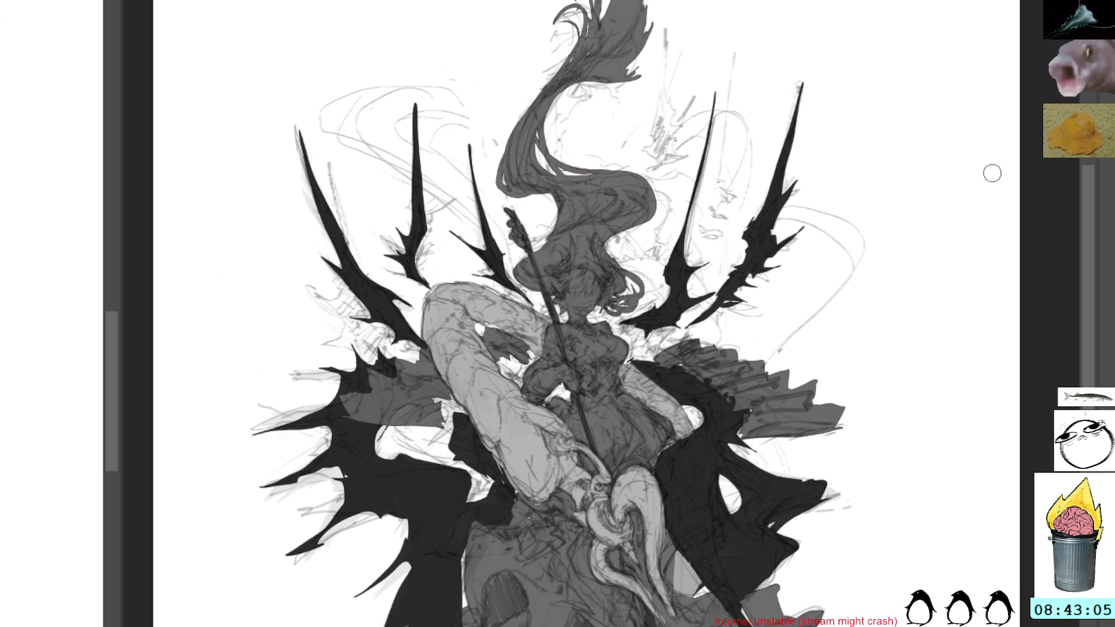
pyautogui.hotkey('ctrl', 'shift', 'z')
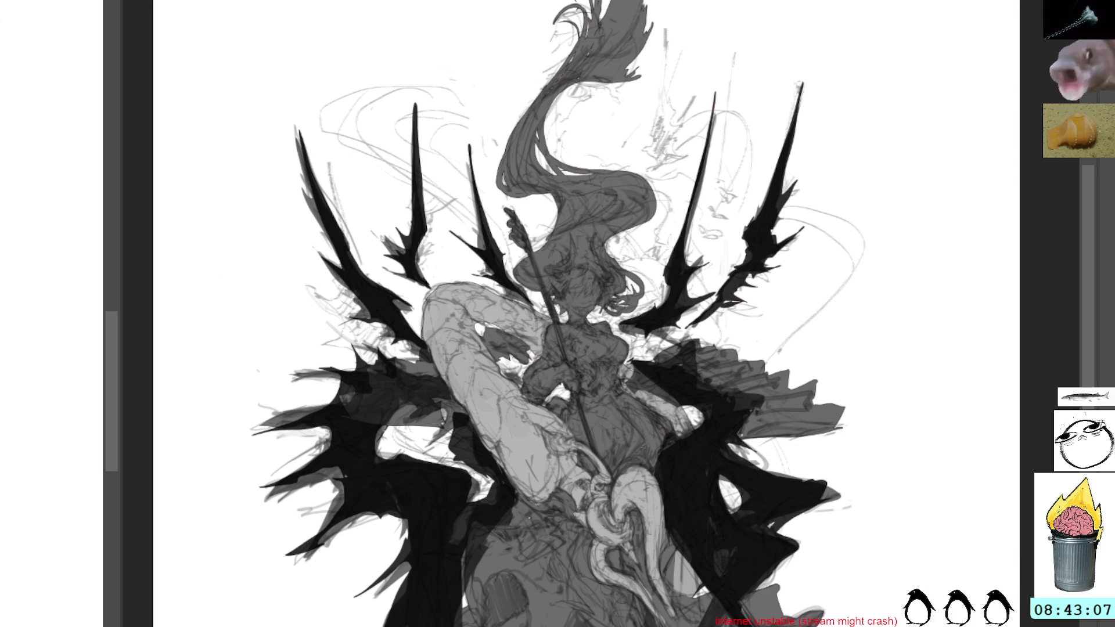
pyautogui.hotkey('ctrl', 'z')
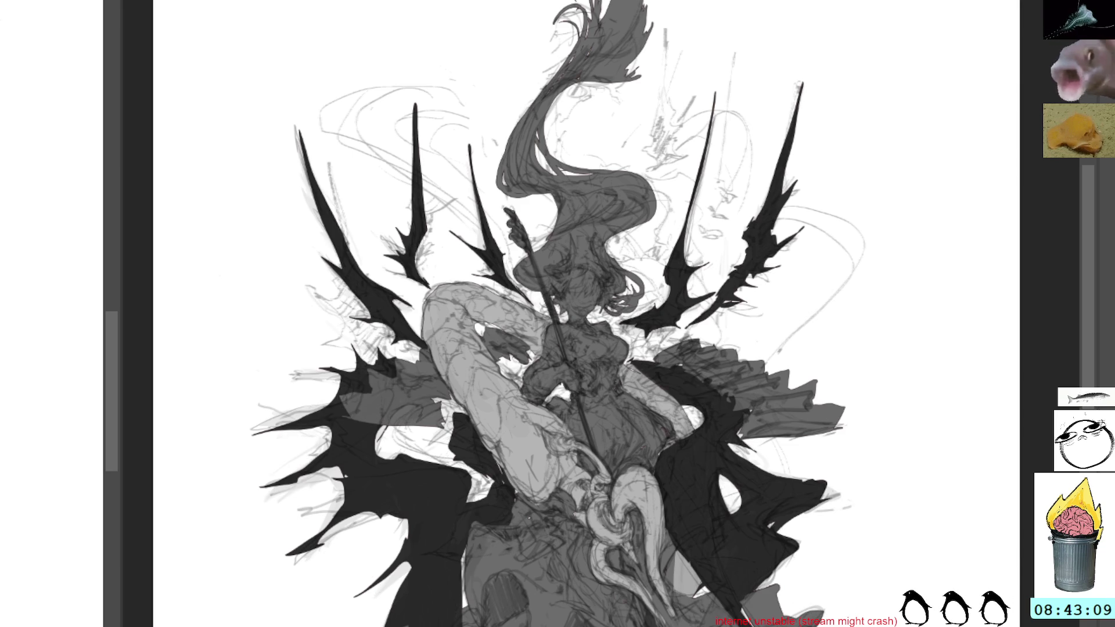
pyautogui.hotkey('ctrl', 'z')
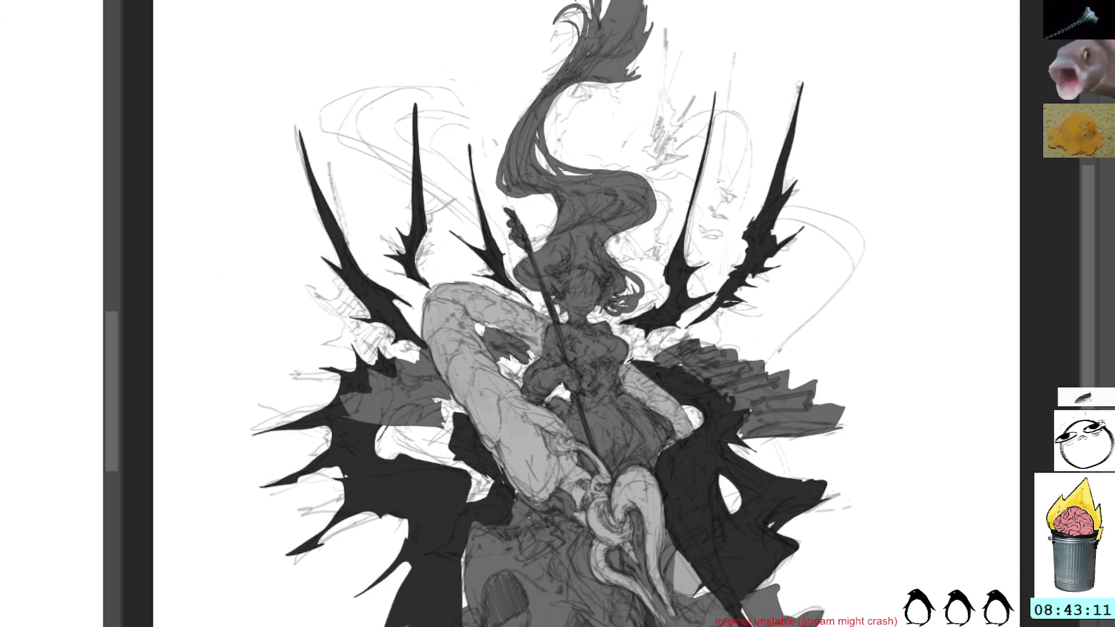
pyautogui.hotkey('ctrl', 'z')
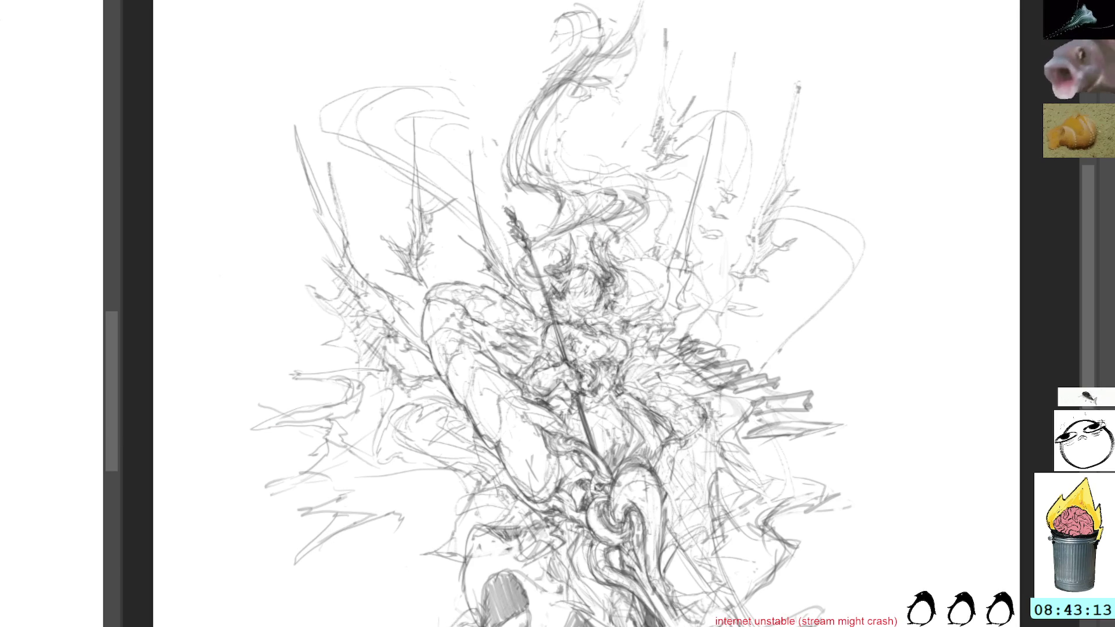
pyautogui.hotkey('ctrl', 'shift', 'z')
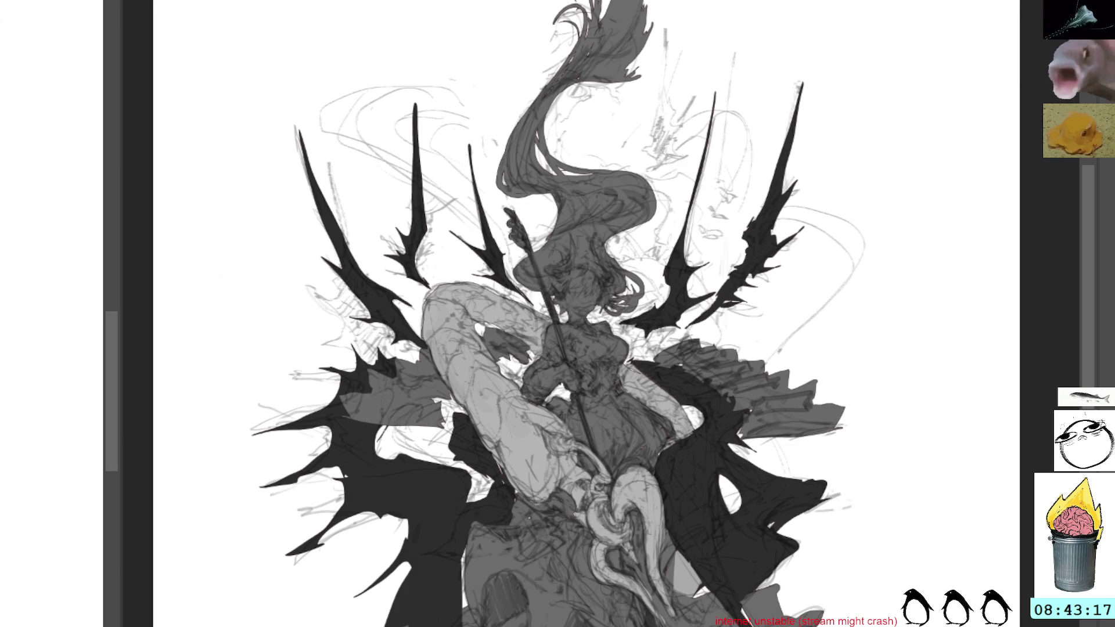
pyautogui.hotkey('ctrl', 'shift', 'z')
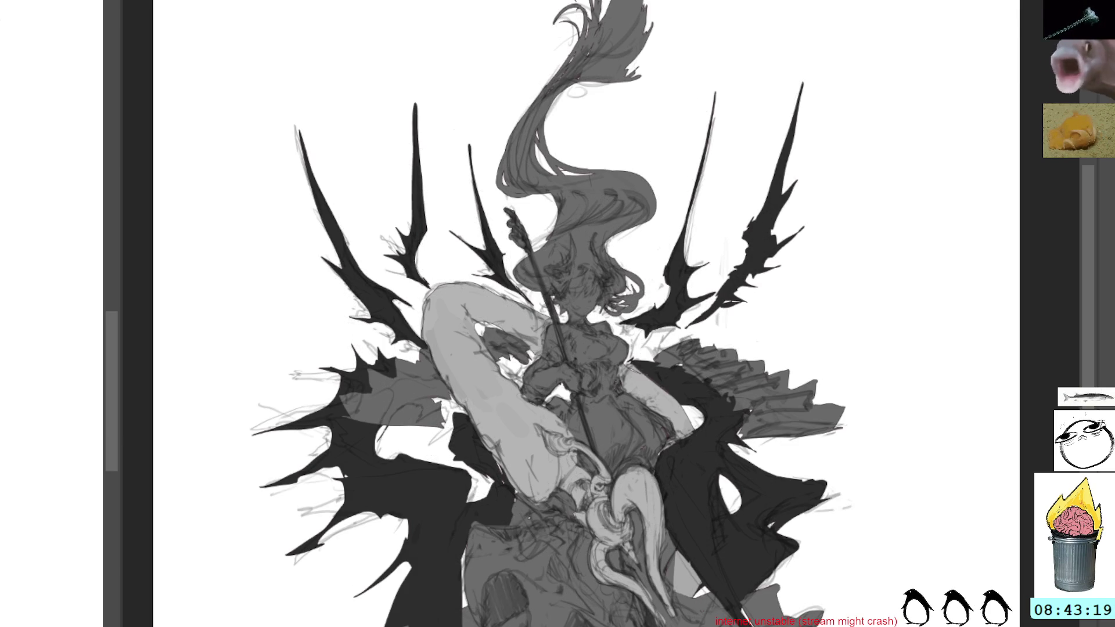
pyautogui.hotkey('ctrl', 'z')
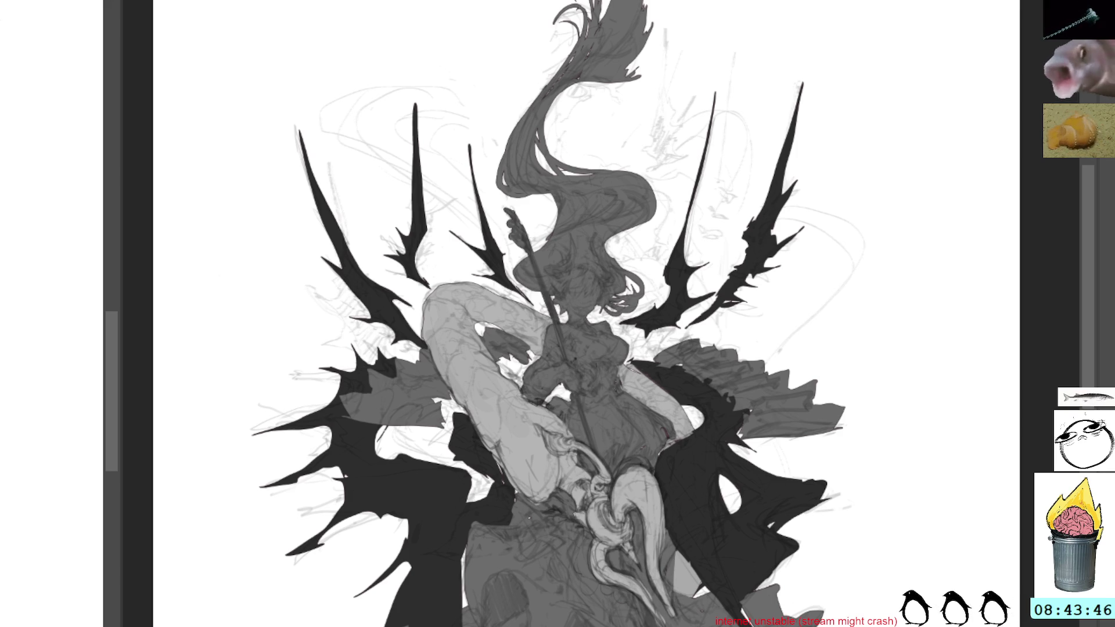
# Undo the last change so the head and torso return to their darker tone
pyautogui.hotkey('ctrl', 'z')
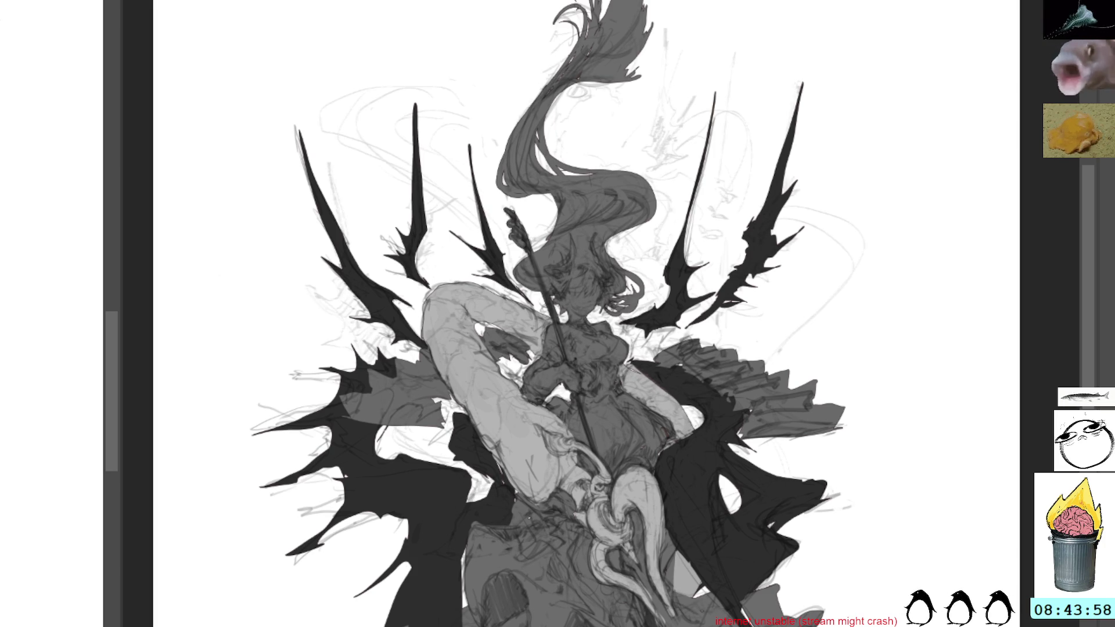
# Fade the dark wing fills to light grey, toggle the background scribbles, then clear the canvas to blank white
pyautogui.press('5')
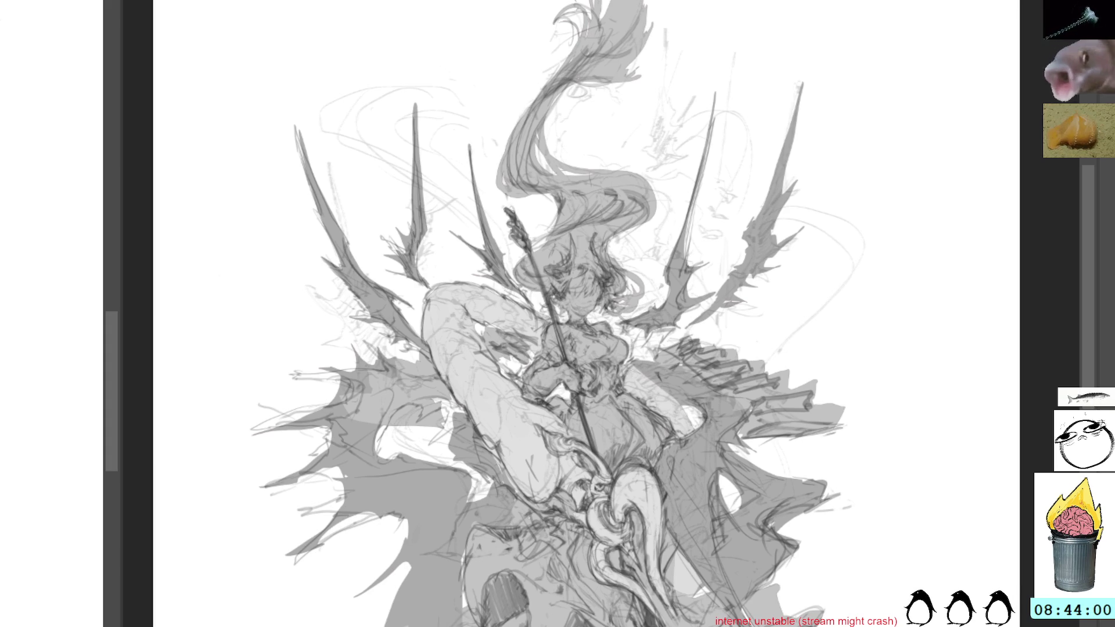
pyautogui.press('5')
pyautogui.press('0')
pyautogui.press('Delete')
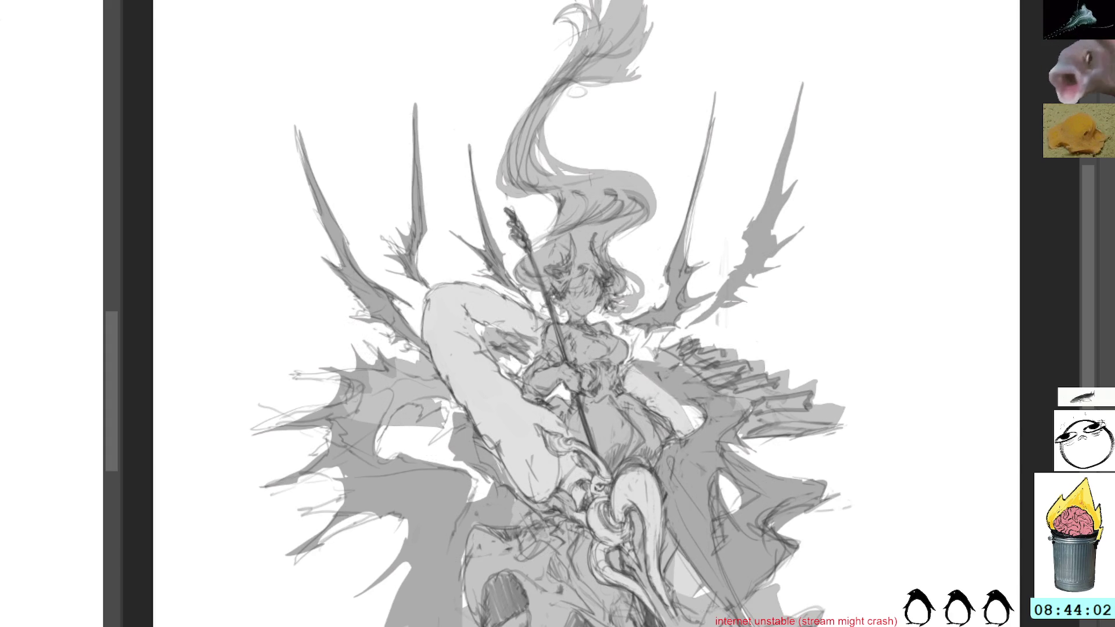
pyautogui.hotkey('ctrl', 'z')
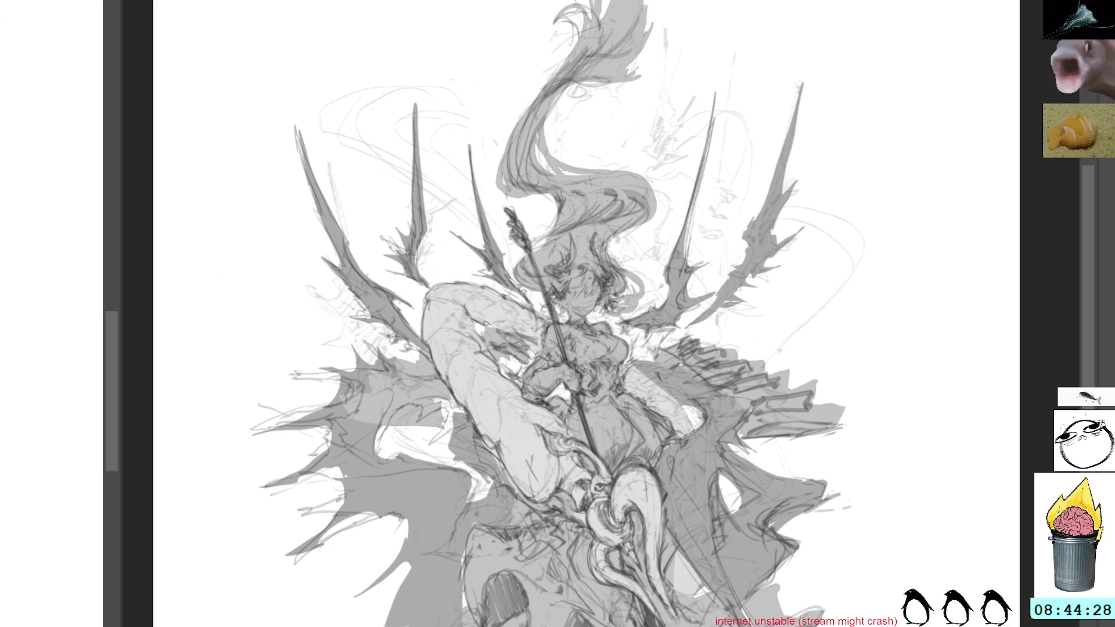
pyautogui.press('Delete')
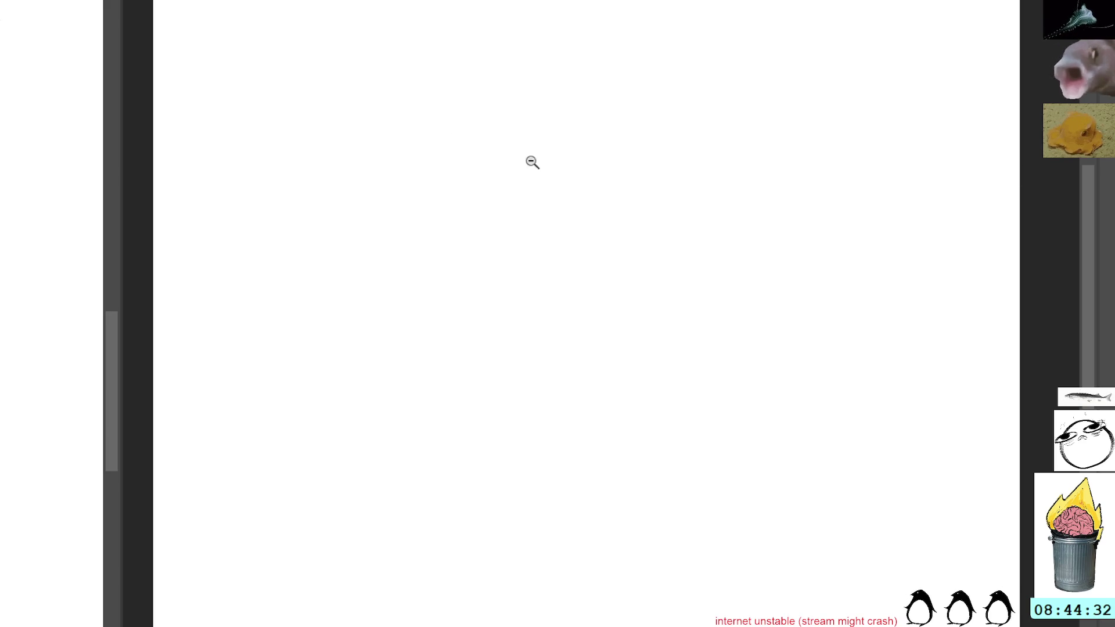
# Zoom in, bring up the heart-ornament sketch and turn on vertical mirror symmetry
pyautogui.click(528, 172)
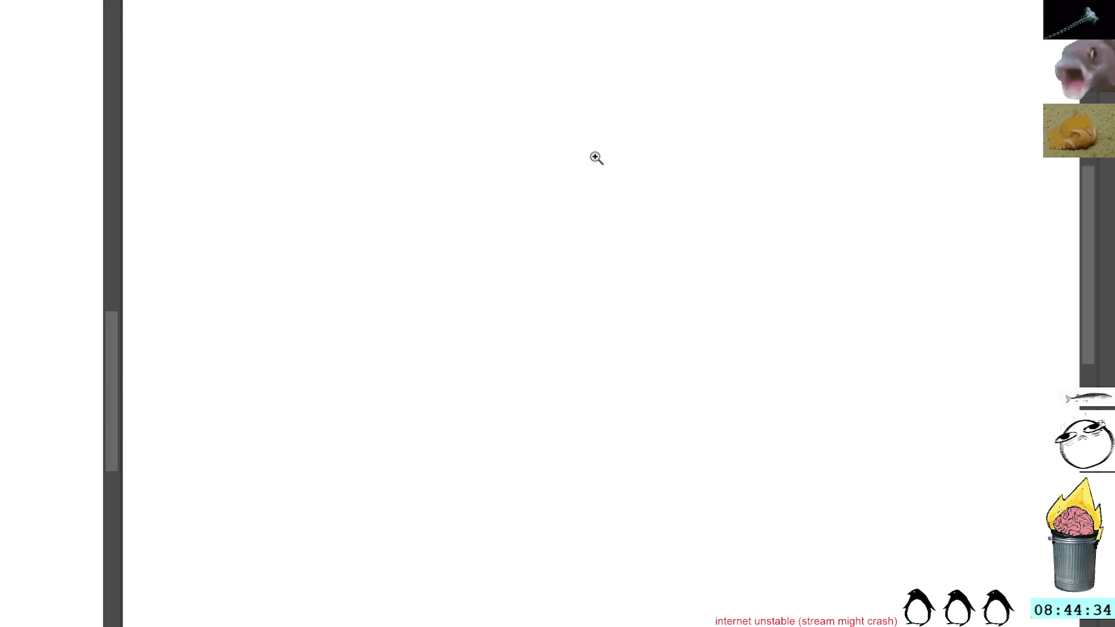
pyautogui.hotkey('ctrl', 'z')
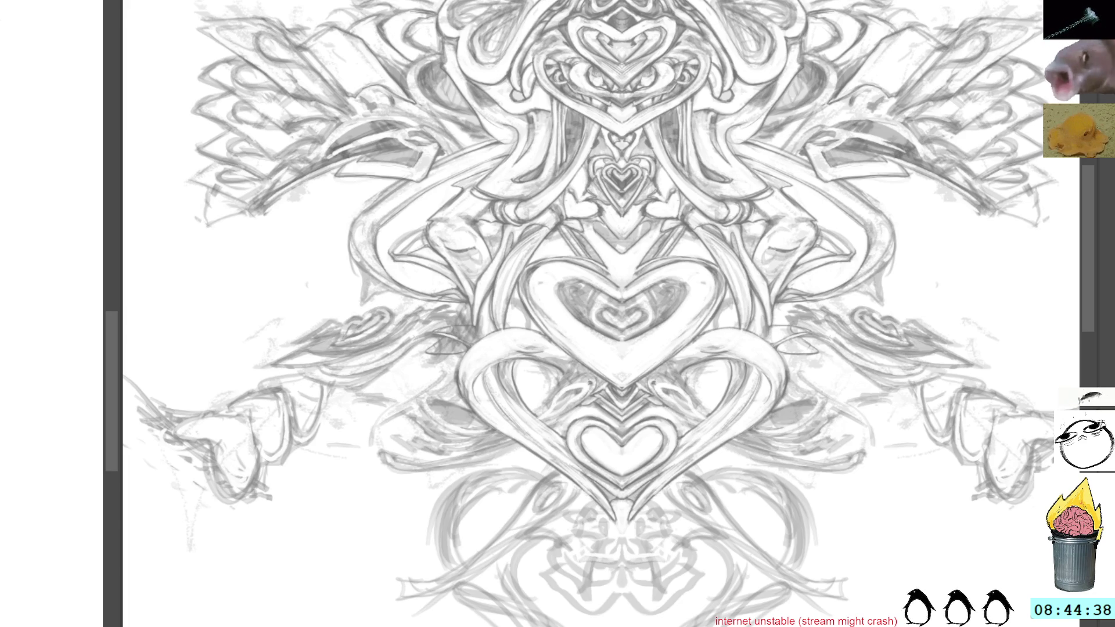
pyautogui.press('m')
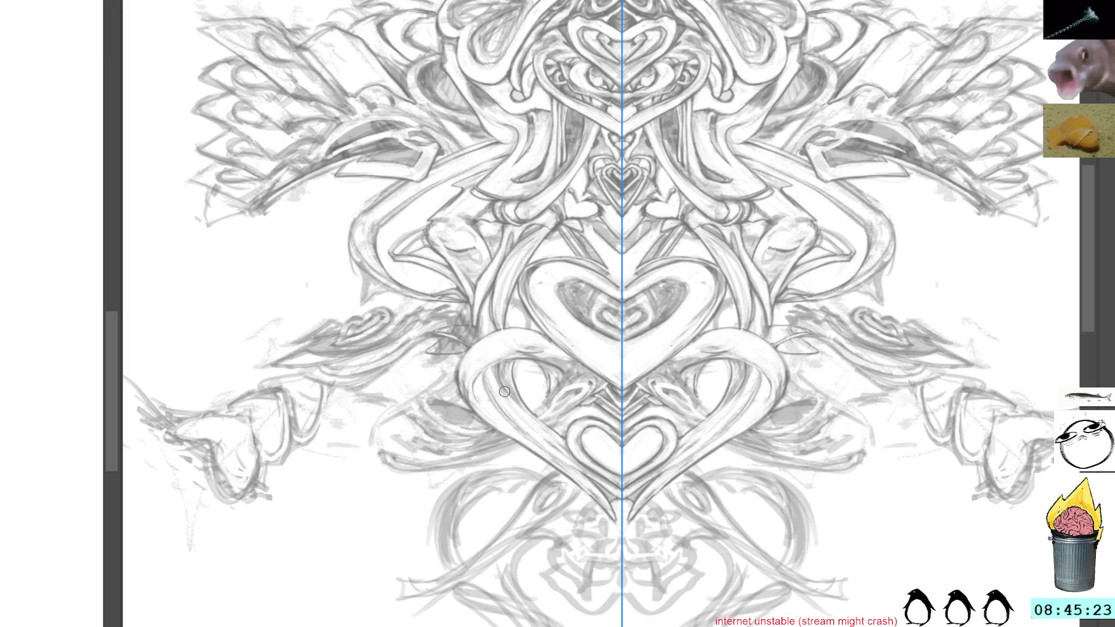
# Add faint mirrored strokes beside and below the lower heart with the symmetry axis shown
pyautogui.moveTo(510, 404); pyautogui.dragTo(567, 455)
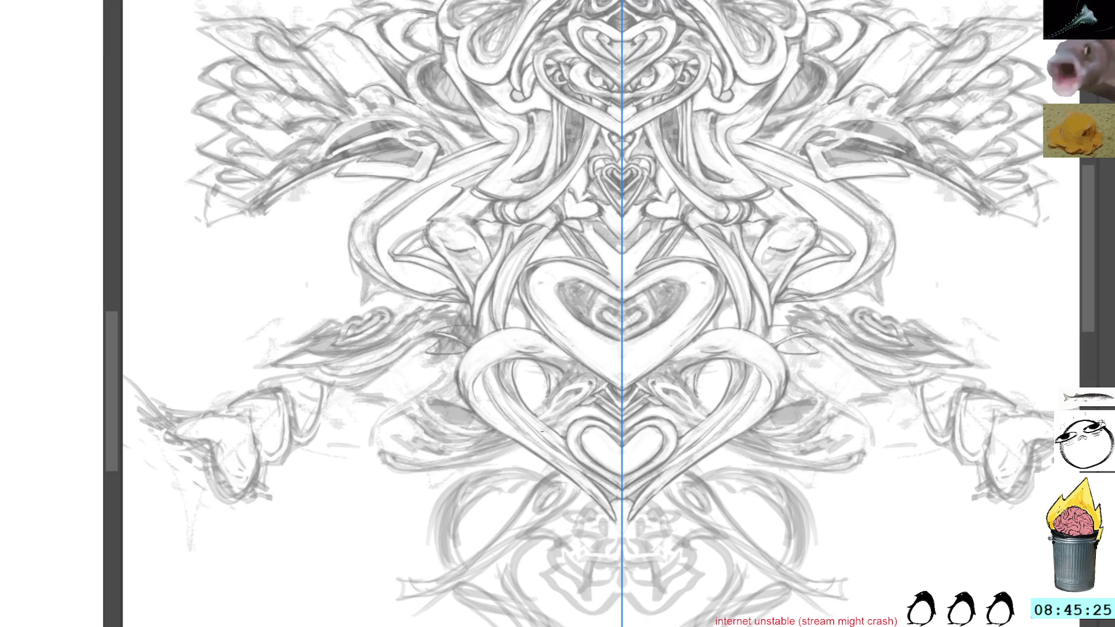
pyautogui.moveTo(517, 404); pyautogui.dragTo(567, 447)
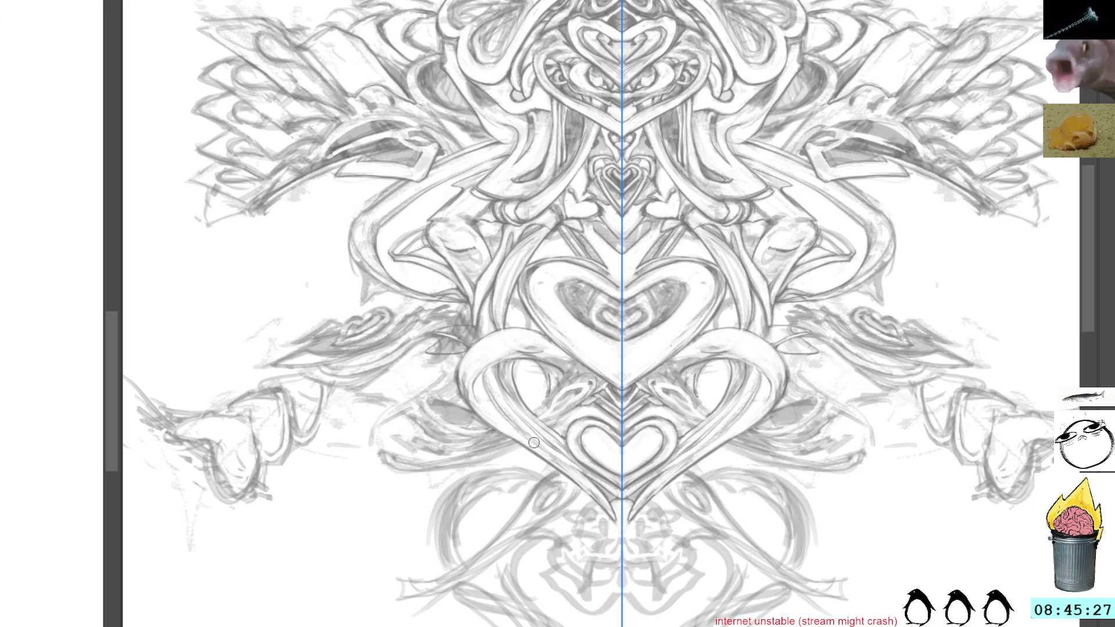
pyautogui.scroll(-3, 534, 443)
pyautogui.scroll(-2, 535, 442)
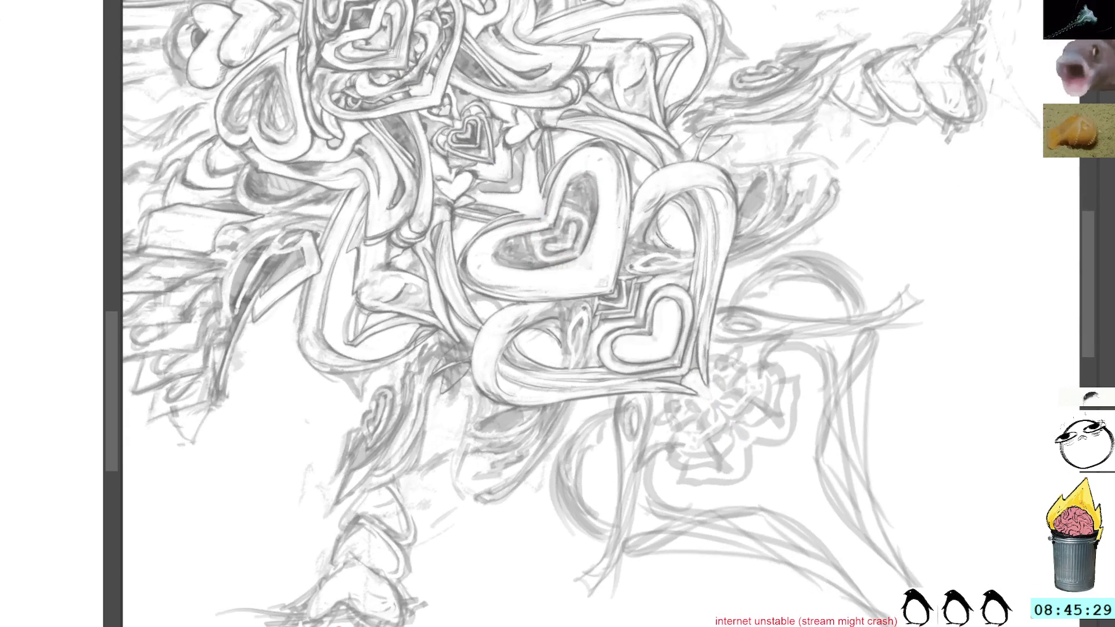
pyautogui.press('q')
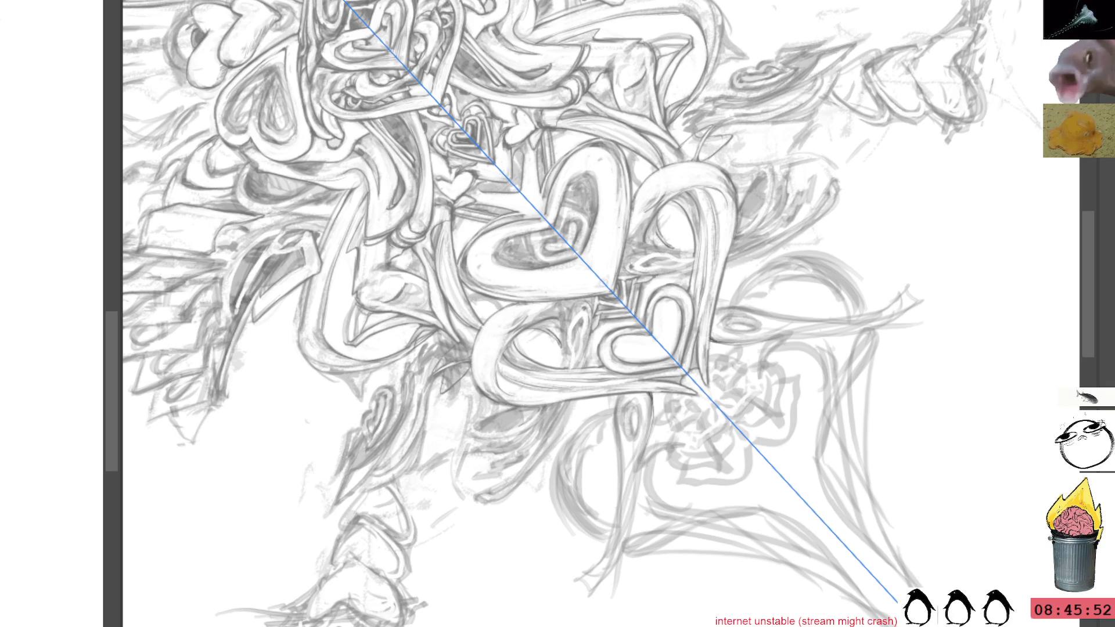
# Rotate the canvas to a working angle on a side spike and mirror the view horizontally
pyautogui.moveTo(610, 262)
pyautogui.mouseDown()
pyautogui.moveTo(815, 361)
pyautogui.moveTo(703, 315)
pyautogui.moveTo(702, 297)
pyautogui.mouseUp()
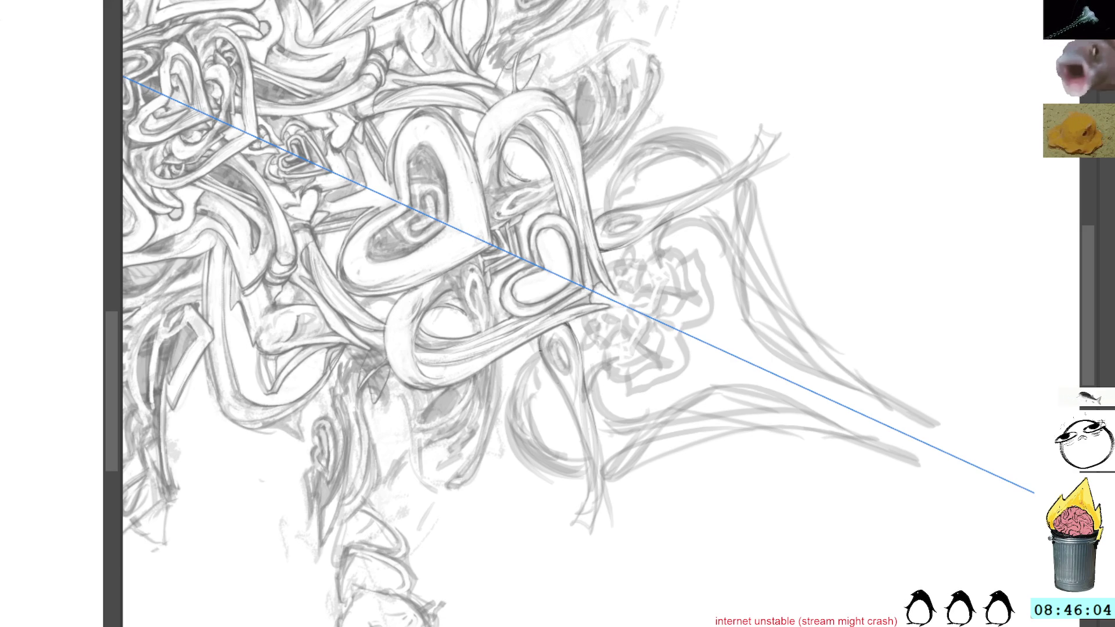
pyautogui.moveTo(540, 349); pyautogui.dragTo(601, 312)
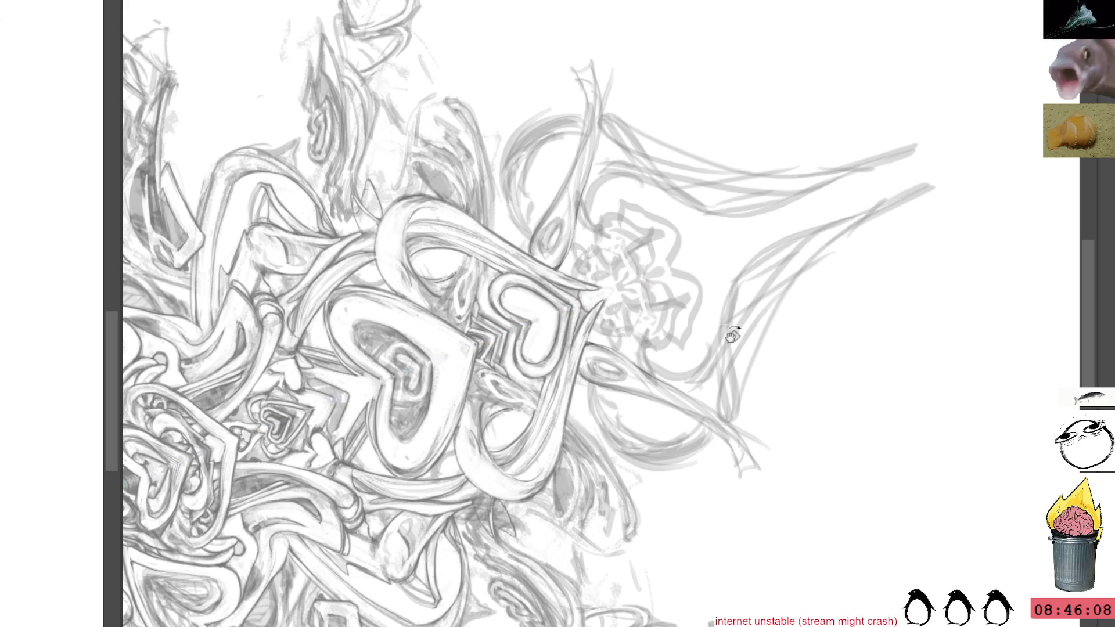
pyautogui.moveTo(754, 336); pyautogui.dragTo(654, 216)
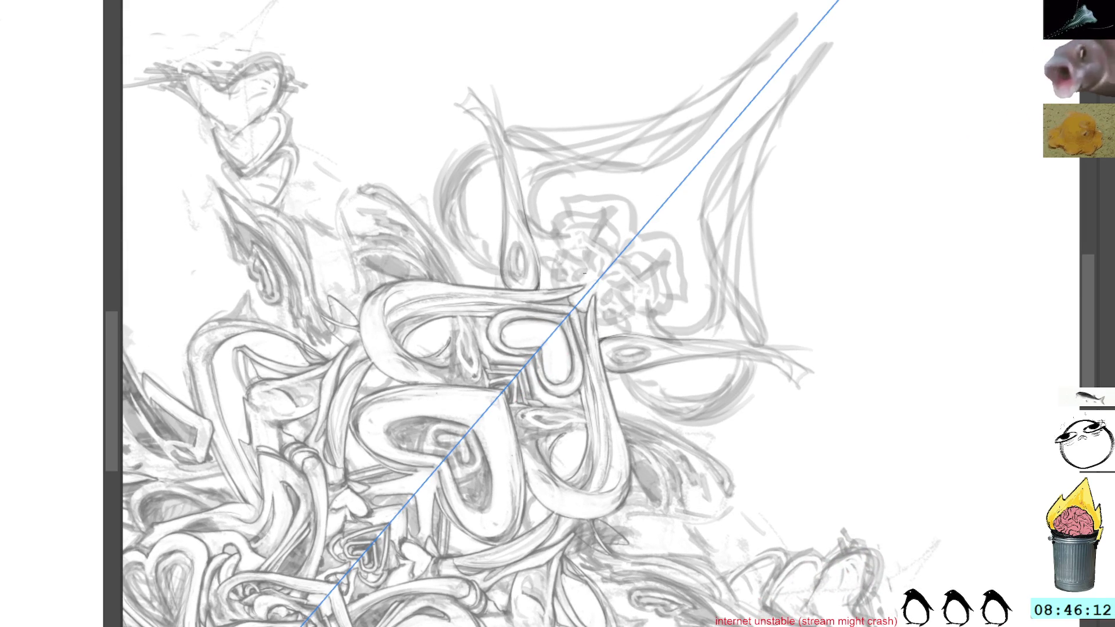
pyautogui.moveTo(597, 238)
pyautogui.mouseDown()
pyautogui.moveTo(624, 300)
pyautogui.moveTo(704, 340)
pyautogui.mouseUp()
pyautogui.press('m')
pyautogui.moveTo(627, 159)
pyautogui.mouseDown()
pyautogui.moveTo(685, 146)
pyautogui.moveTo(755, 258)
pyautogui.mouseUp()
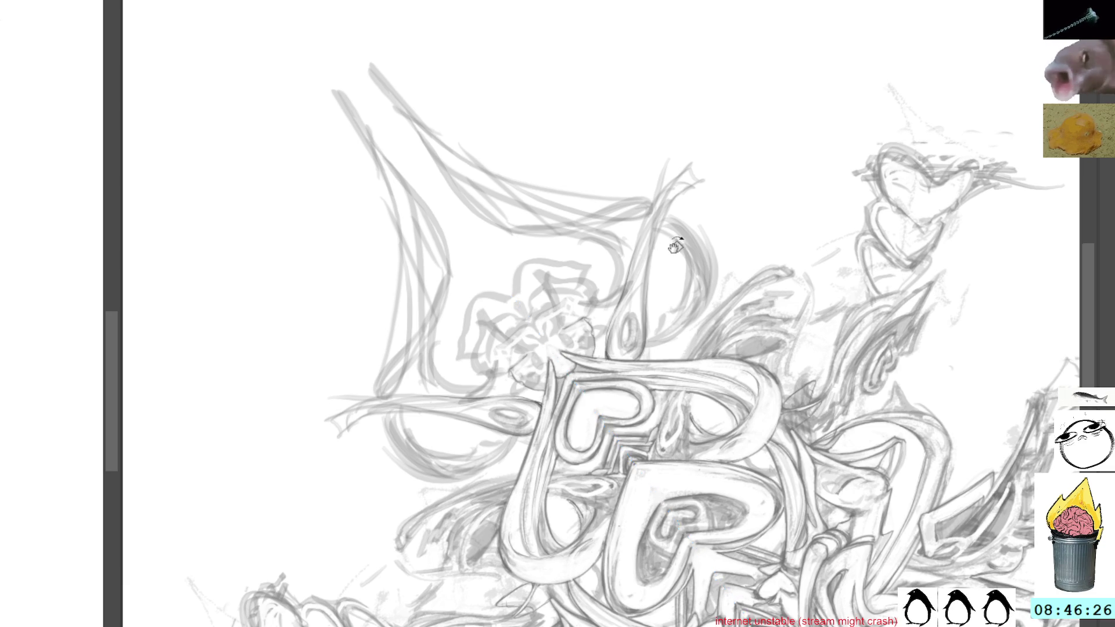
# Rotate the canvas and add short darker pencil strokes to the pointed spike tip
pyautogui.moveTo(595, 347); pyautogui.dragTo(614, 311)
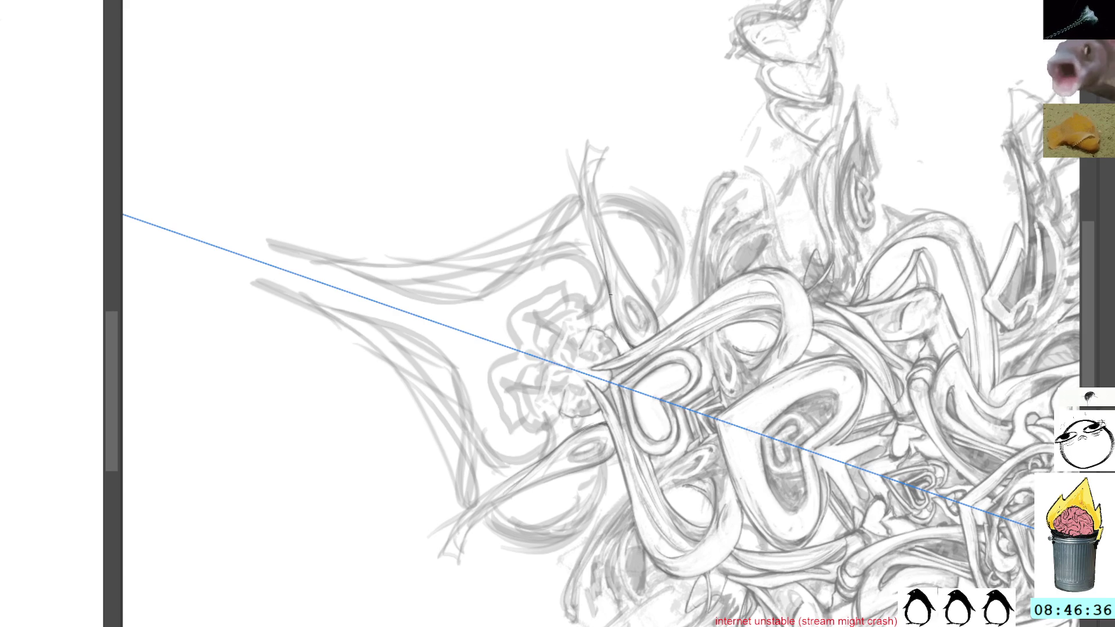
pyautogui.hotkey('ctrl', 'z')
pyautogui.moveTo(633, 143); pyautogui.dragTo(629, 224)
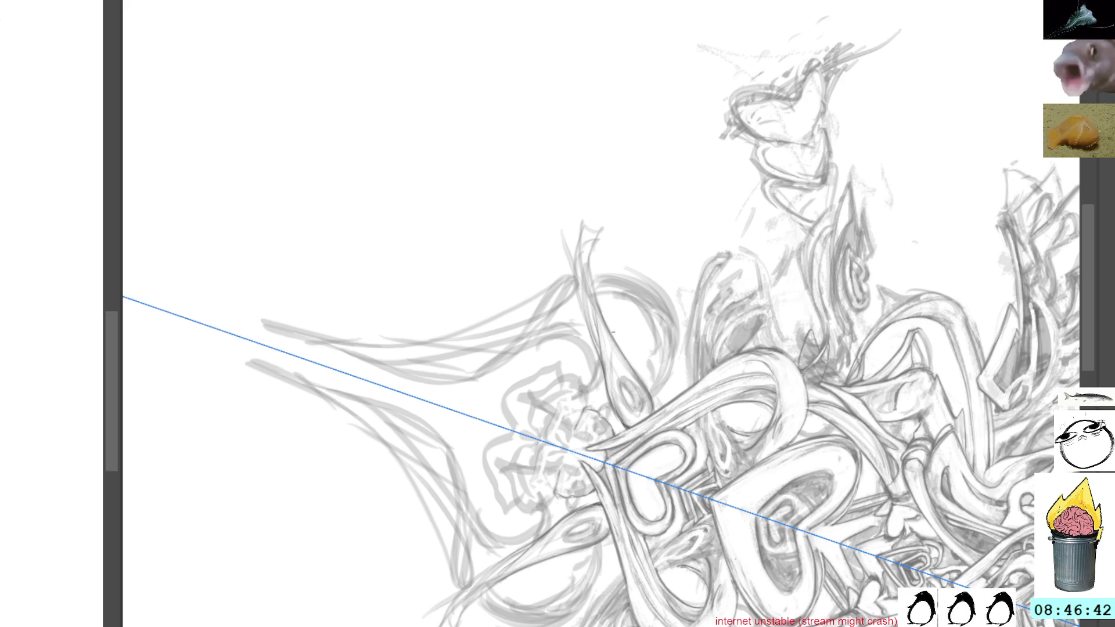
pyautogui.moveTo(615, 339); pyautogui.dragTo(538, 209)
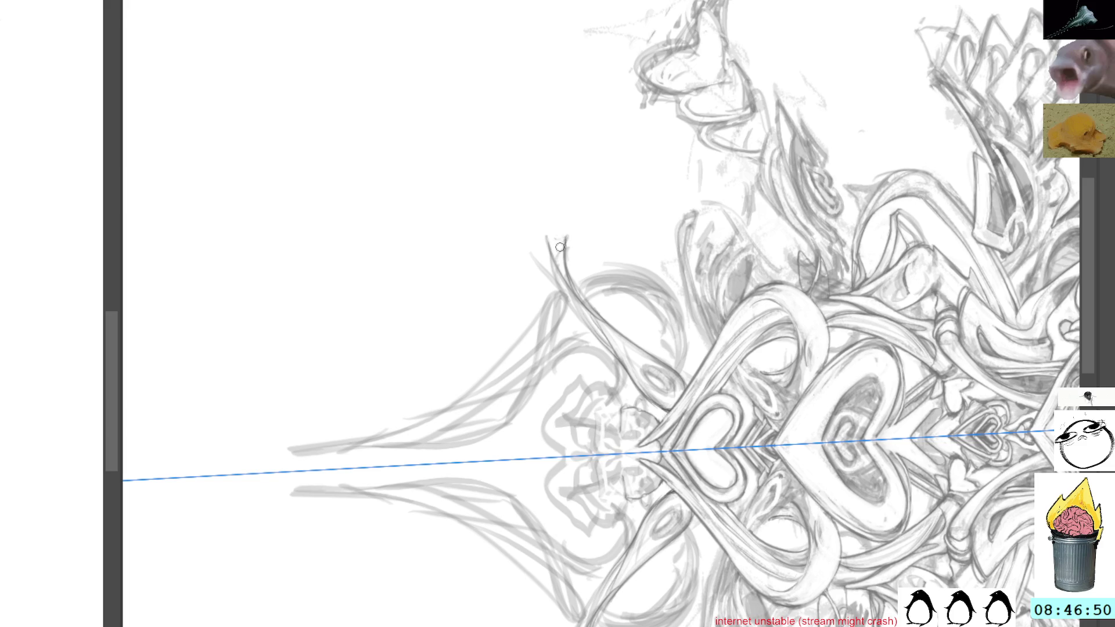
pyautogui.moveTo(559, 247); pyautogui.dragTo(565, 237)
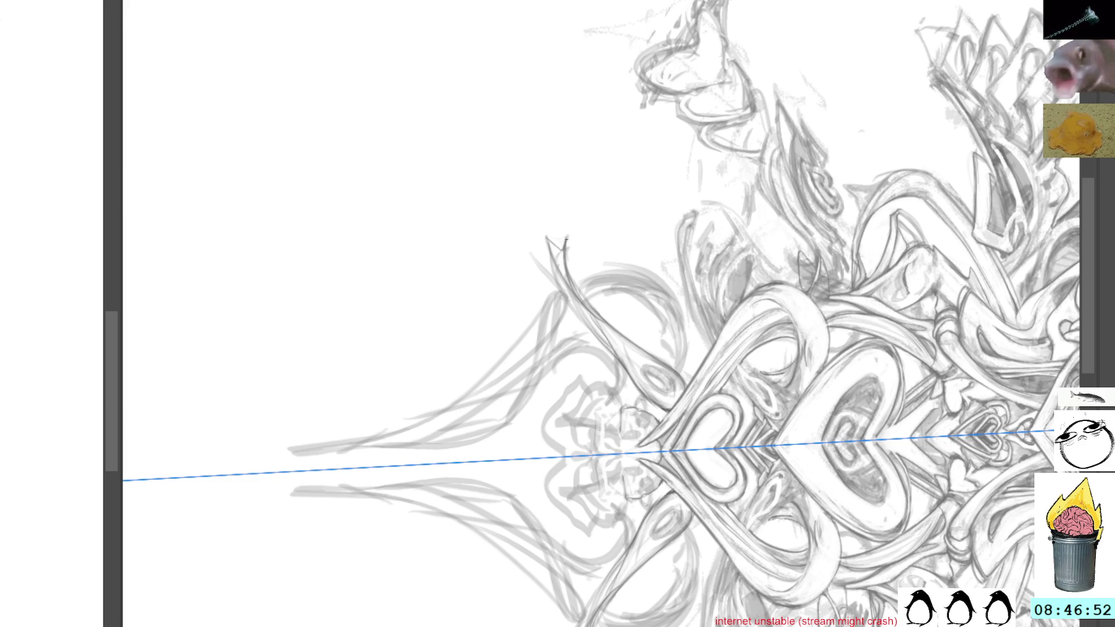
pyautogui.moveTo(580, 172); pyautogui.dragTo(683, 166)
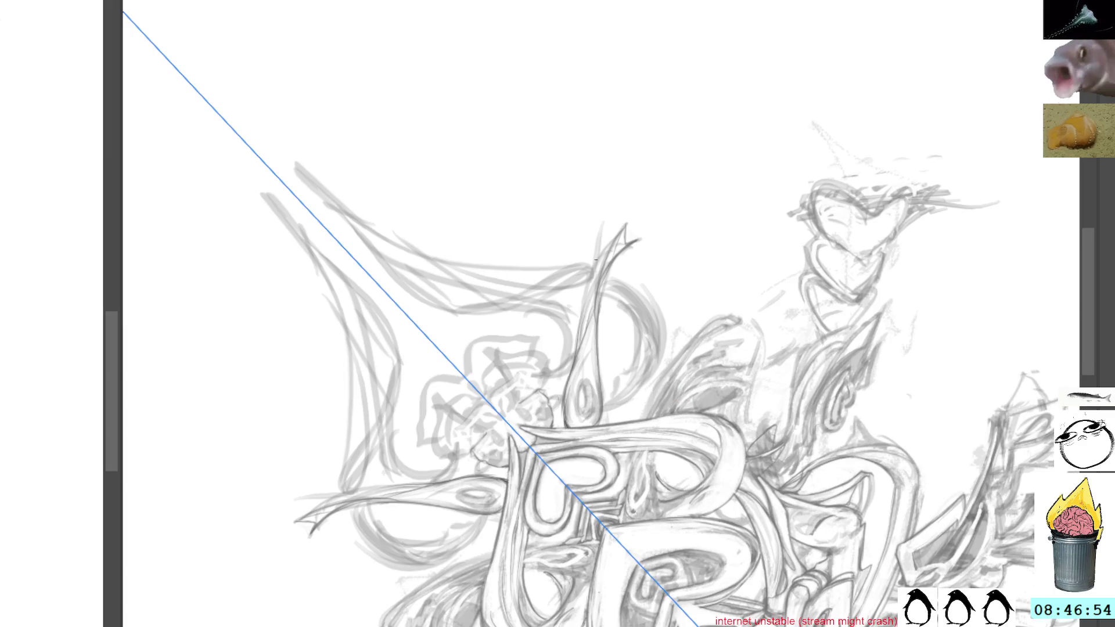
pyautogui.moveTo(610, 262); pyautogui.dragTo(624, 239)
# Add more short marks to the spike sketch, then turn the ornament back nearly upright
pyautogui.moveTo(690, 193); pyautogui.dragTo(575, 164)
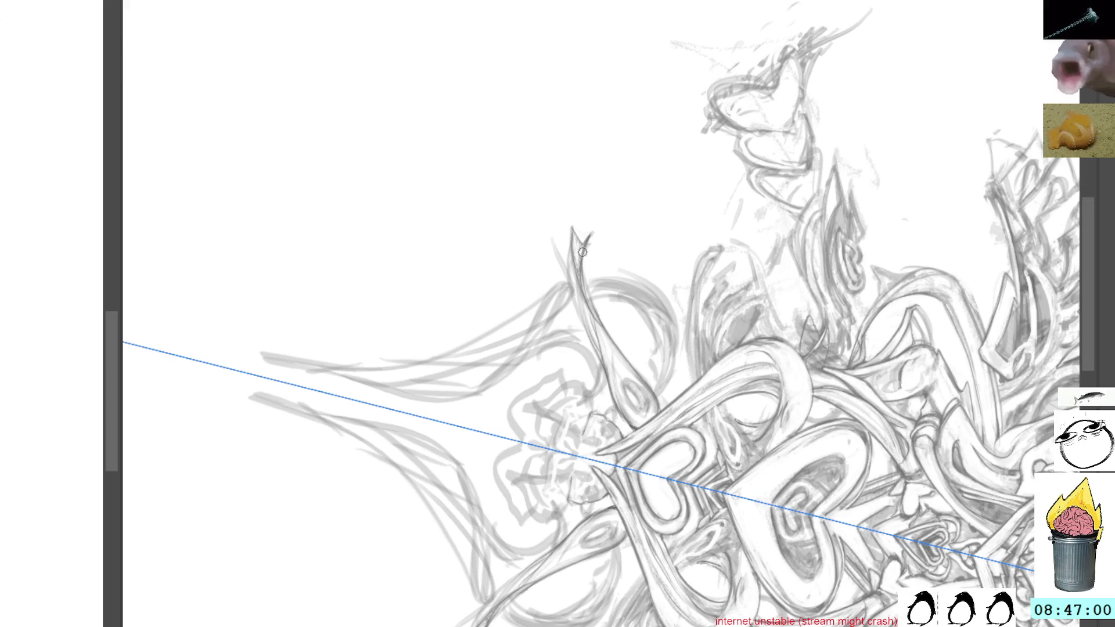
pyautogui.moveTo(597, 178); pyautogui.dragTo(596, 209)
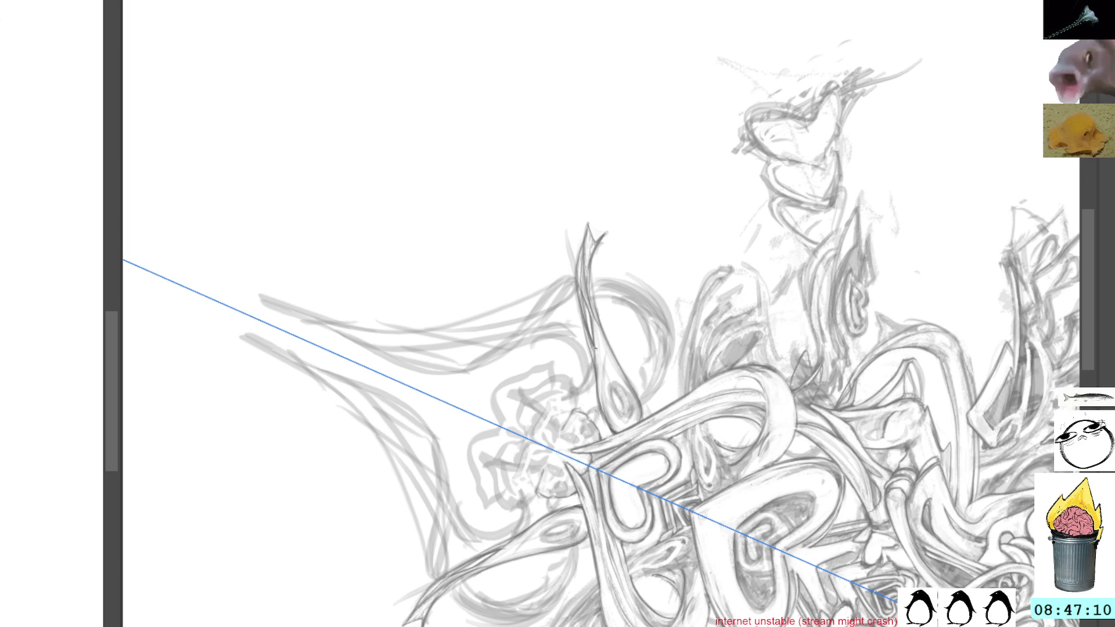
pyautogui.moveTo(583, 309)
pyautogui.mouseDown()
pyautogui.moveTo(594, 361)
pyautogui.moveTo(602, 290)
pyautogui.mouseUp()
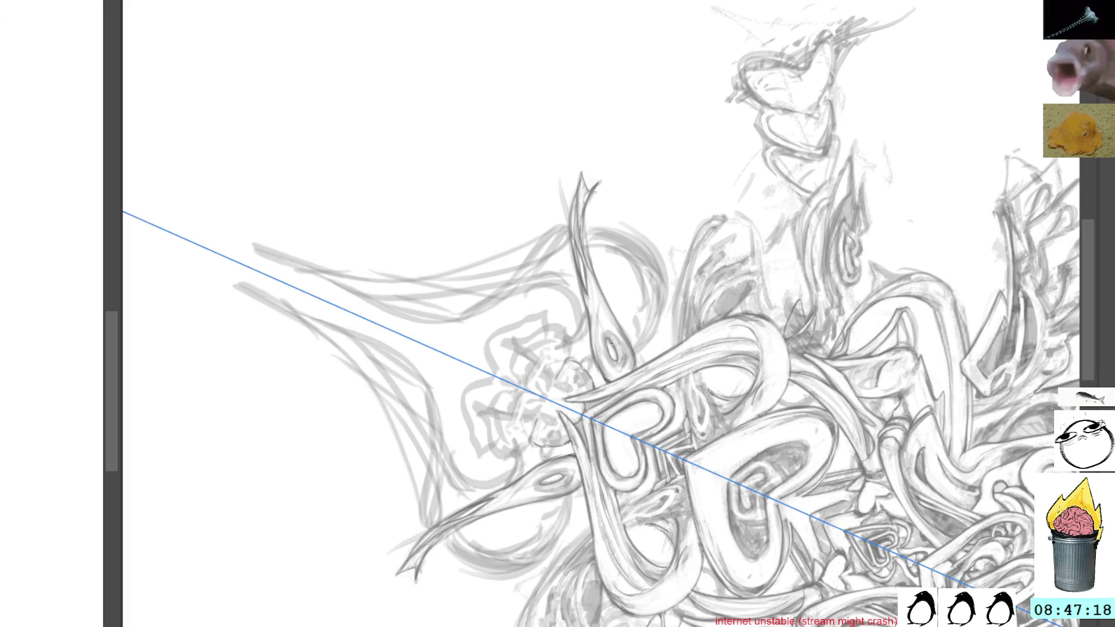
pyautogui.moveTo(600, 154)
pyautogui.mouseDown()
pyautogui.moveTo(532, 239)
pyautogui.moveTo(614, 304)
pyautogui.moveTo(636, 422)
pyautogui.mouseUp()
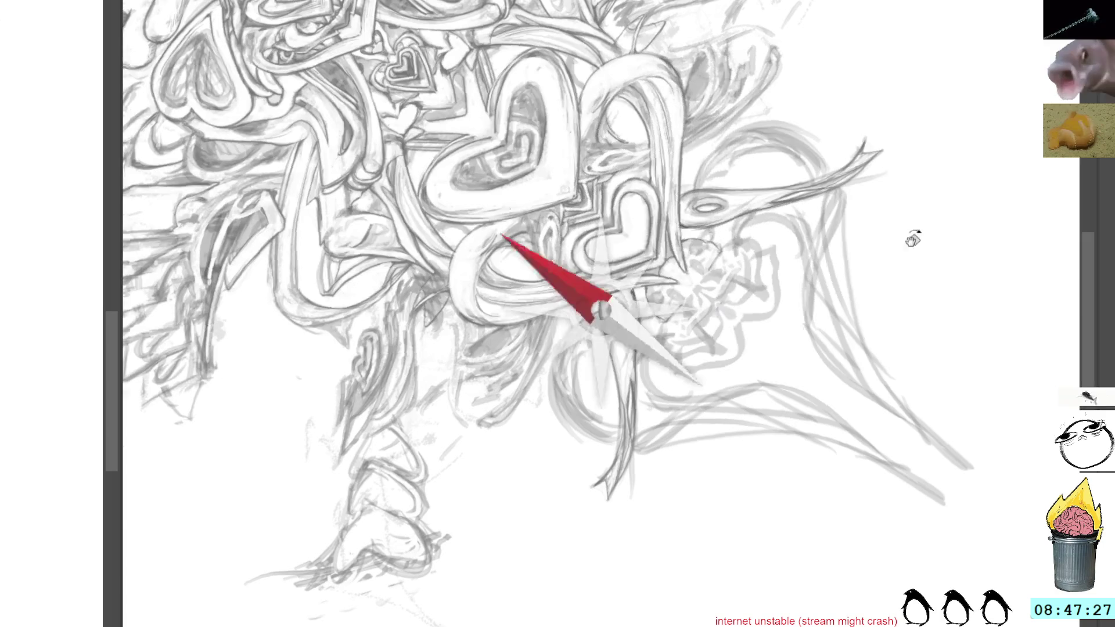
pyautogui.moveTo(565, 211); pyautogui.dragTo(914, 236)
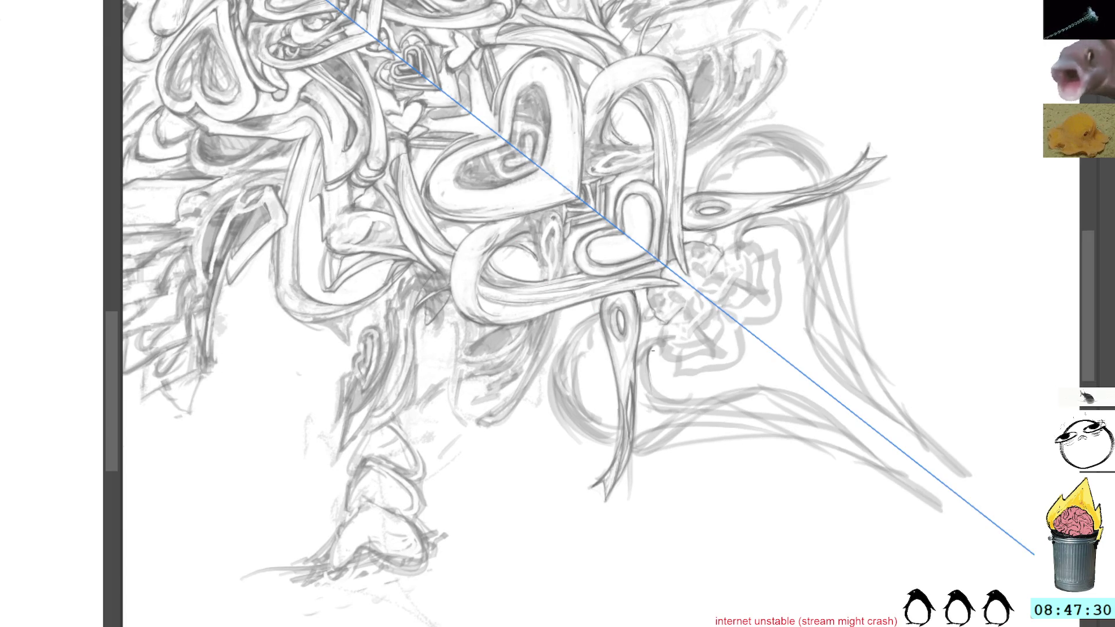
pyautogui.moveTo(835, 117); pyautogui.dragTo(581, 383)
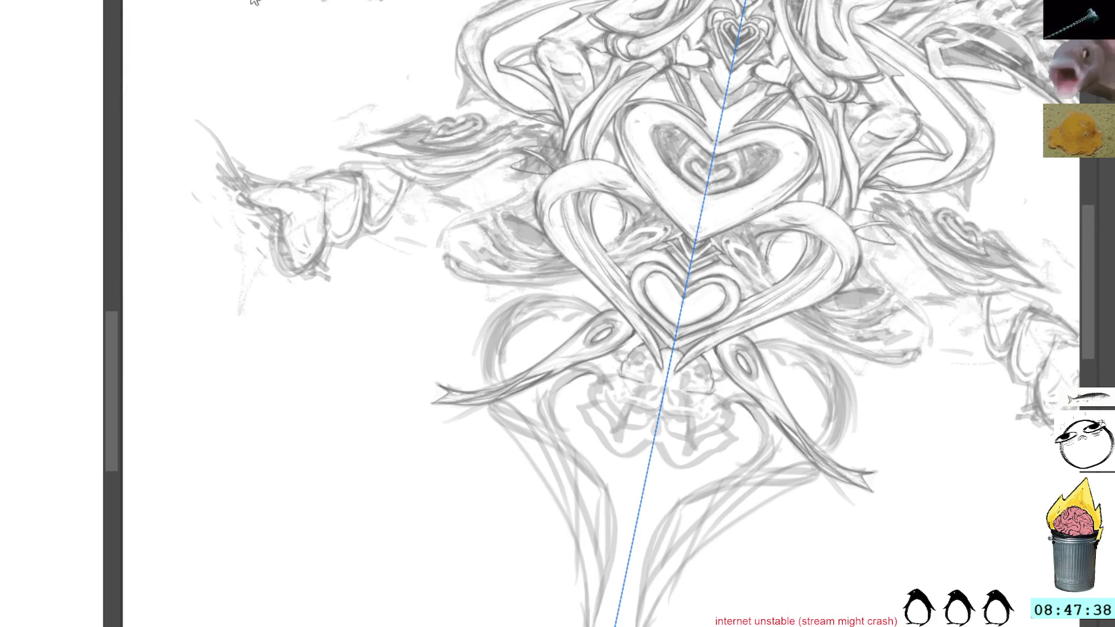
# Widen the mirrored reference pane to fit the whole ornament and bring the lower stem upright on canvas
pyautogui.hotkey('ctrl', 'z')
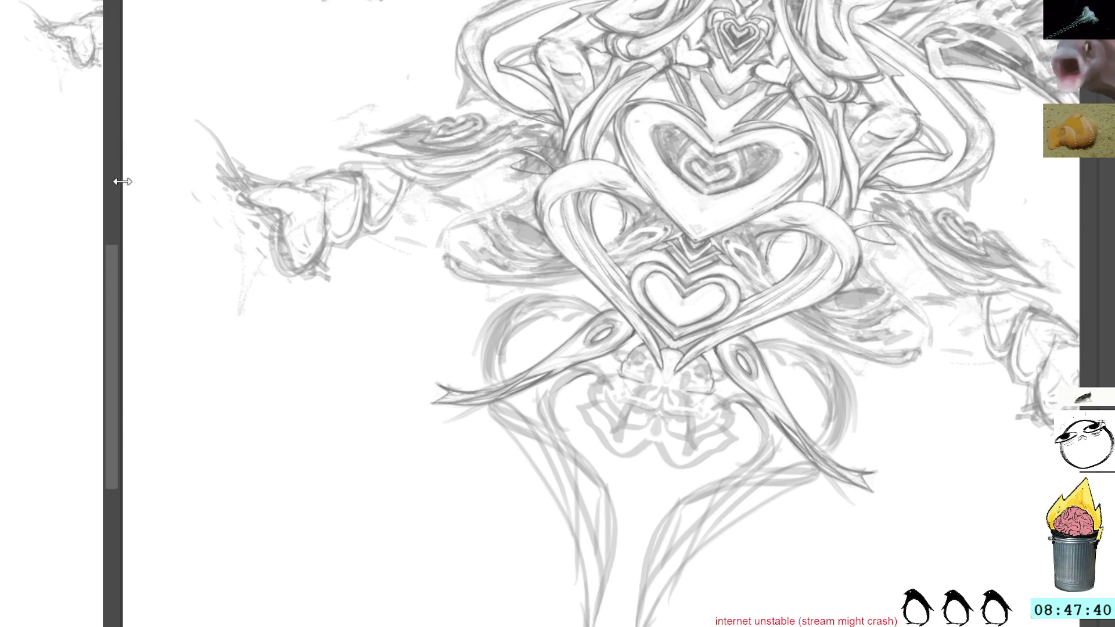
pyautogui.moveTo(123, 181); pyautogui.dragTo(237, 186)
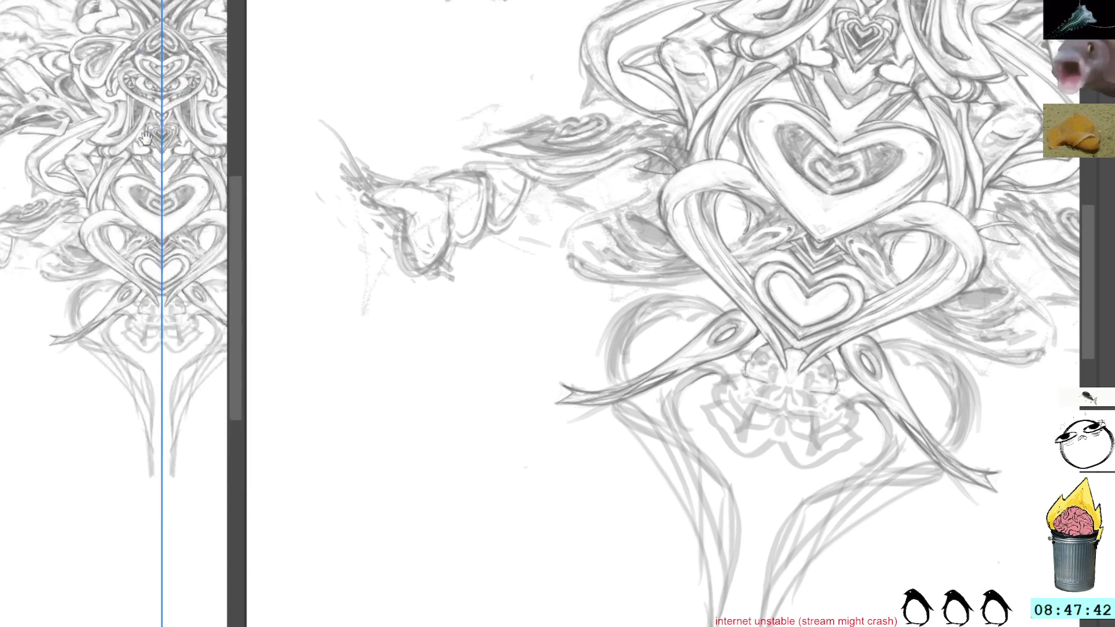
pyautogui.moveTo(147, 137); pyautogui.dragTo(87, 276)
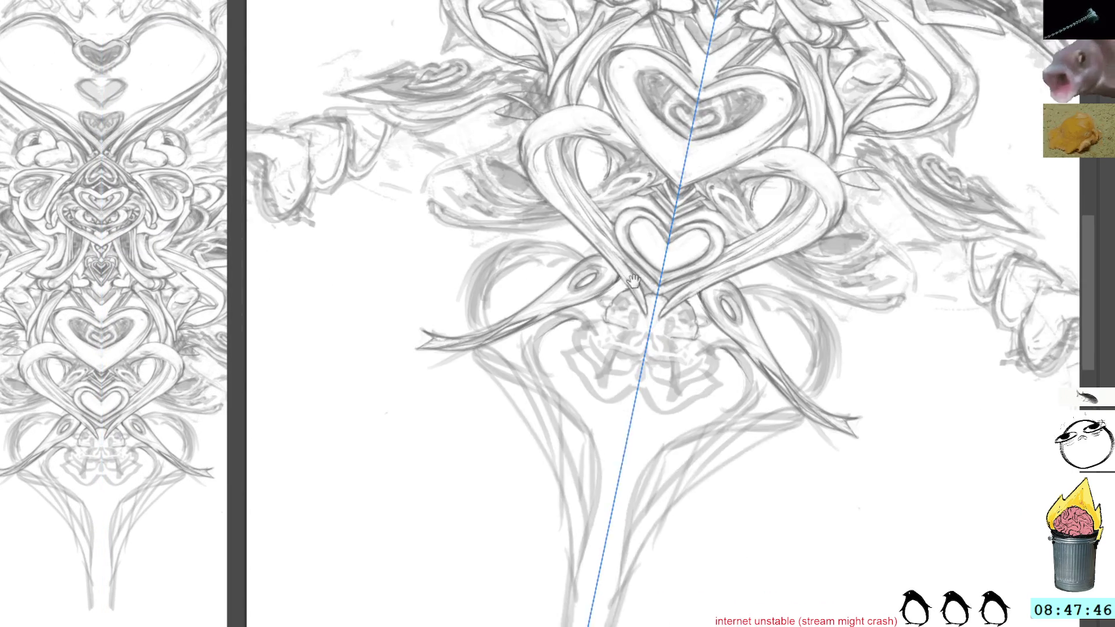
pyautogui.moveTo(674, 374); pyautogui.dragTo(517, 308)
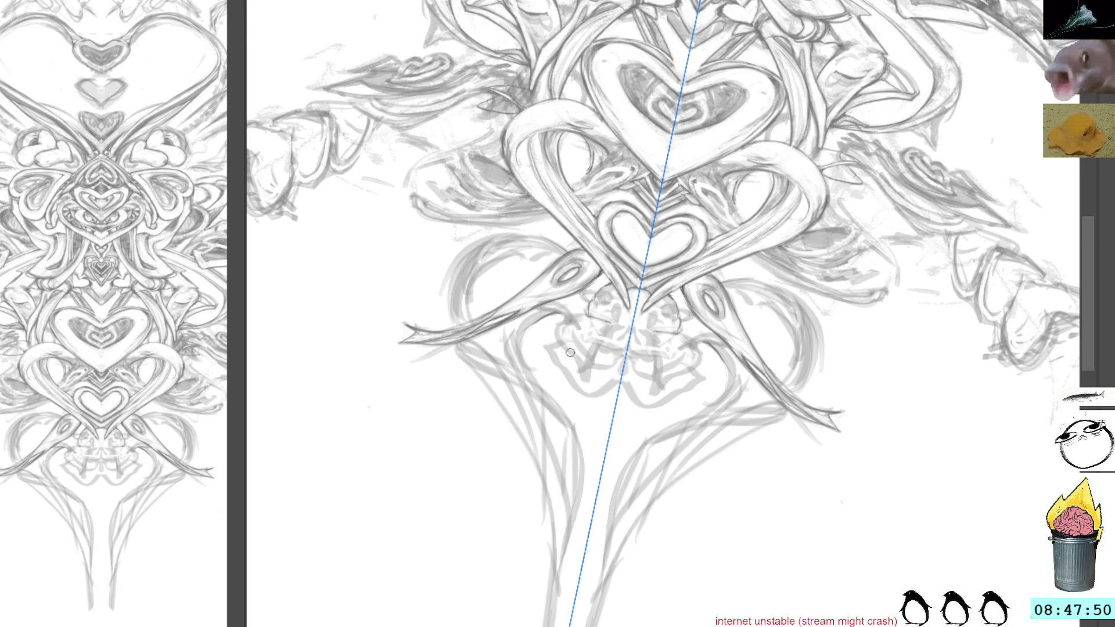
pyautogui.moveTo(586, 345)
pyautogui.mouseDown()
pyautogui.moveTo(659, 185)
pyautogui.moveTo(611, 364)
pyautogui.mouseUp()
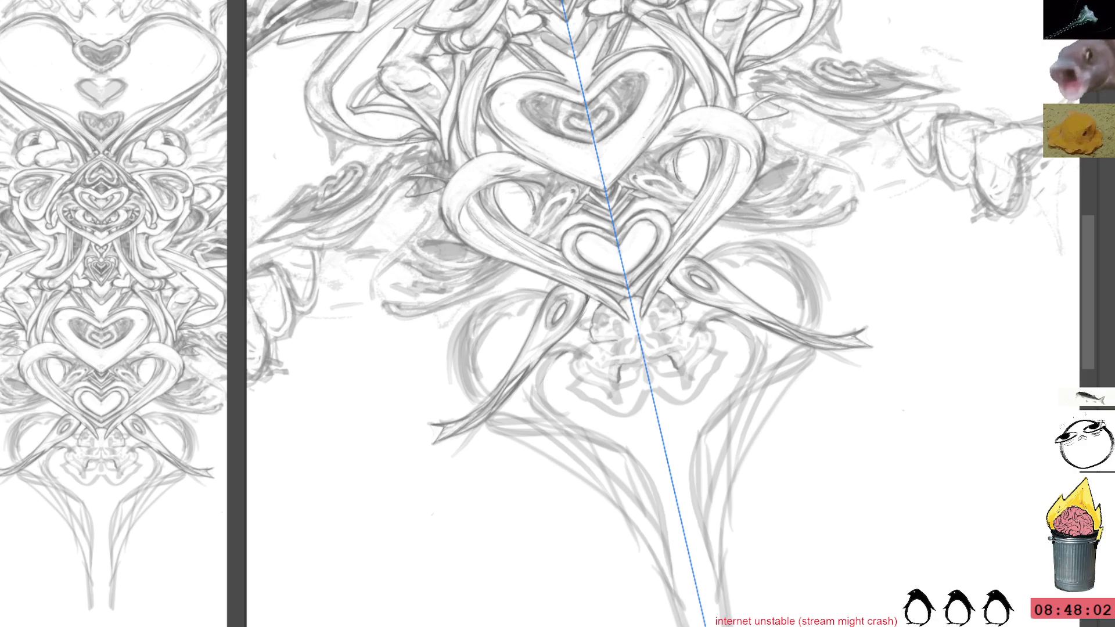
pyautogui.moveTo(779, 244); pyautogui.dragTo(781, 292)
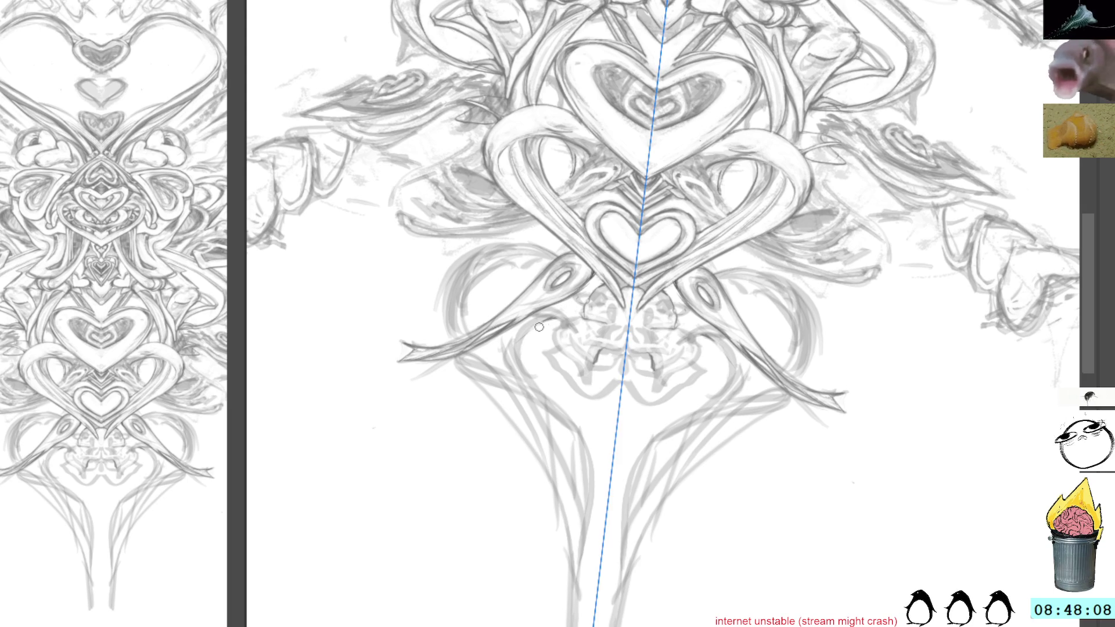
# Add mirrored pencil strokes beside and along the lower stem points
pyautogui.moveTo(531, 336)
pyautogui.mouseDown()
pyautogui.moveTo(546, 410)
pyautogui.moveTo(575, 422)
pyautogui.moveTo(533, 369)
pyautogui.mouseUp()
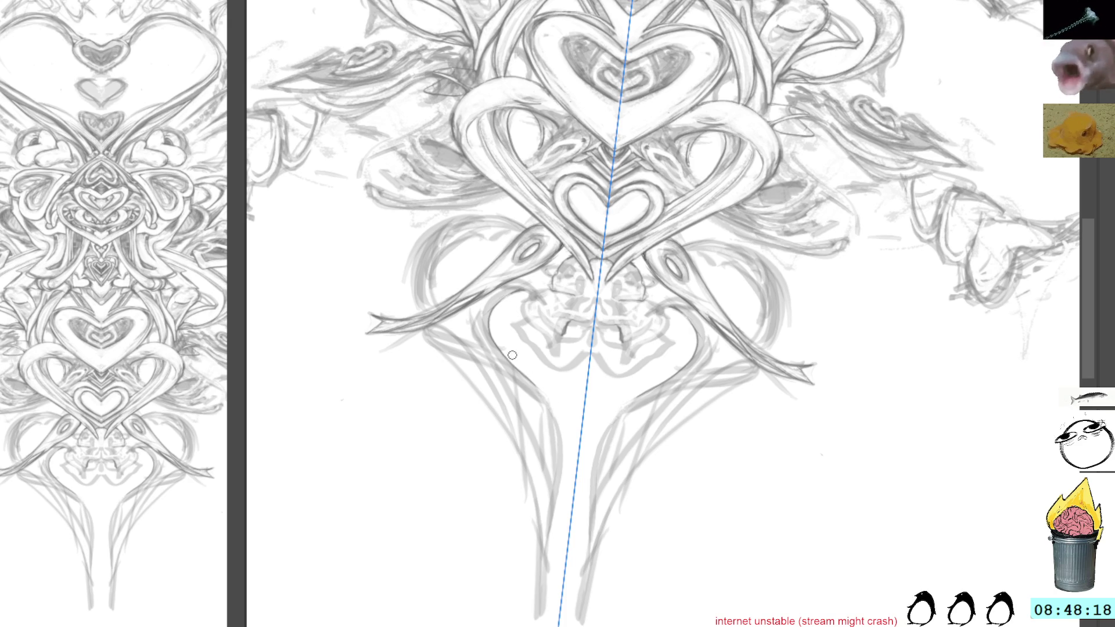
pyautogui.moveTo(539, 390)
pyautogui.mouseDown()
pyautogui.moveTo(568, 434)
pyautogui.moveTo(560, 420)
pyautogui.moveTo(556, 443)
pyautogui.mouseUp()
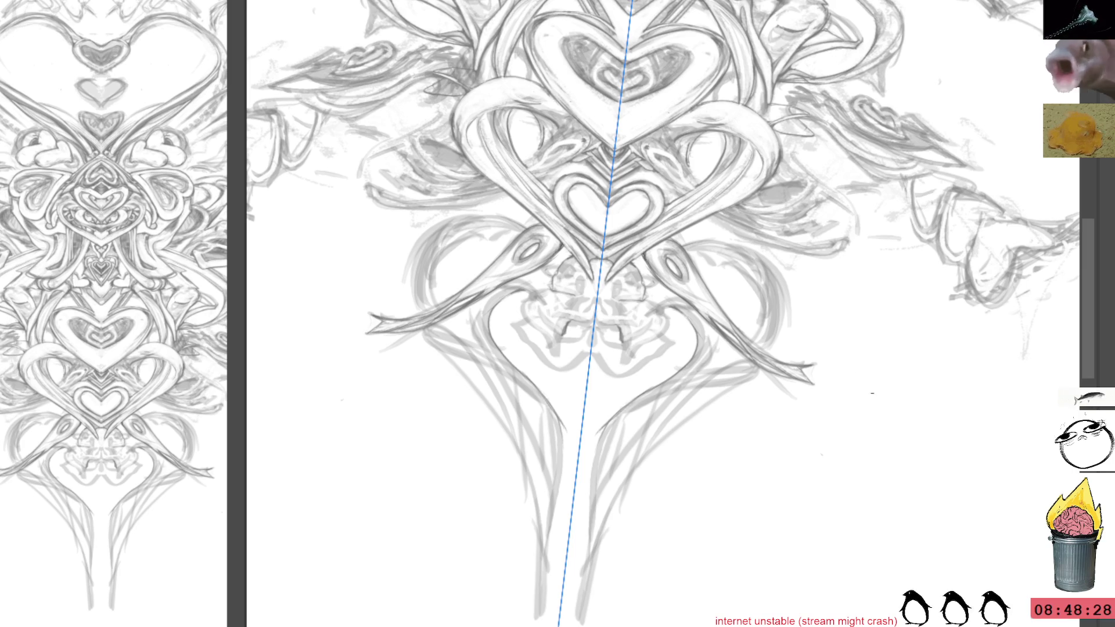
pyautogui.moveTo(916, 403)
pyautogui.mouseDown()
pyautogui.moveTo(901, 232)
pyautogui.moveTo(668, 264)
pyautogui.mouseUp()
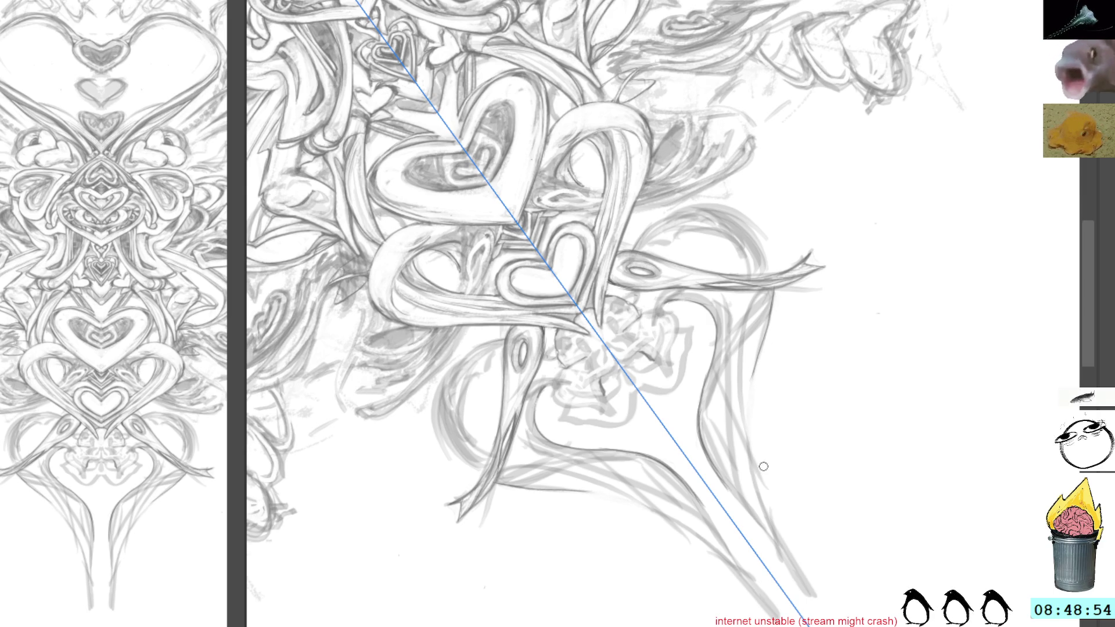
# Darken the vertical curve of the side spike with repeated pencil strokes
pyautogui.moveTo(751, 386); pyautogui.dragTo(748, 430)
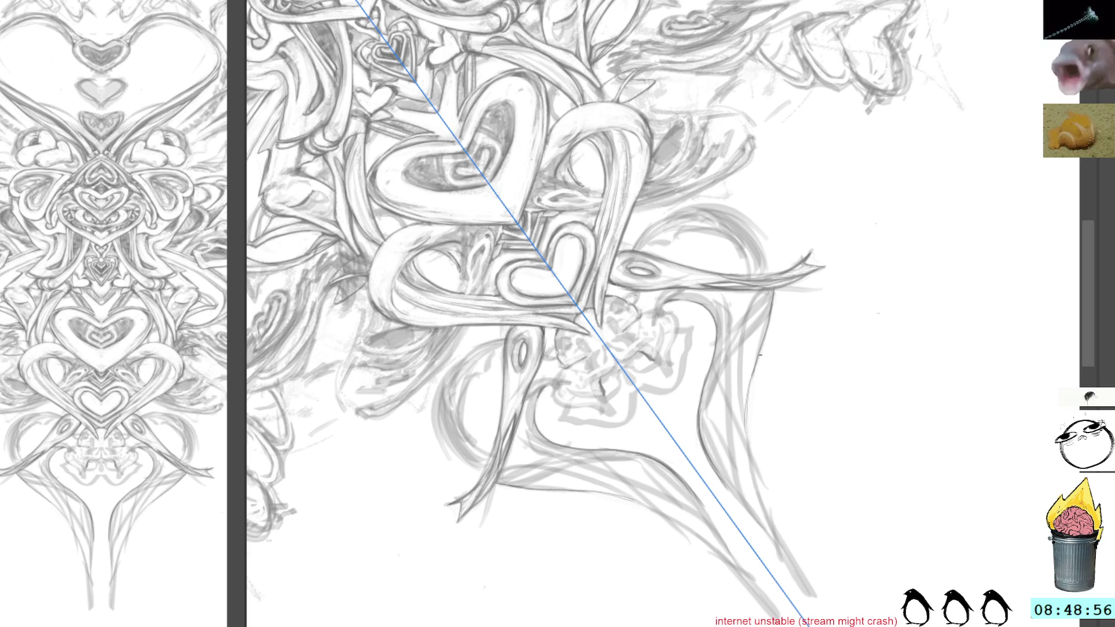
pyautogui.moveTo(761, 353); pyautogui.dragTo(748, 450)
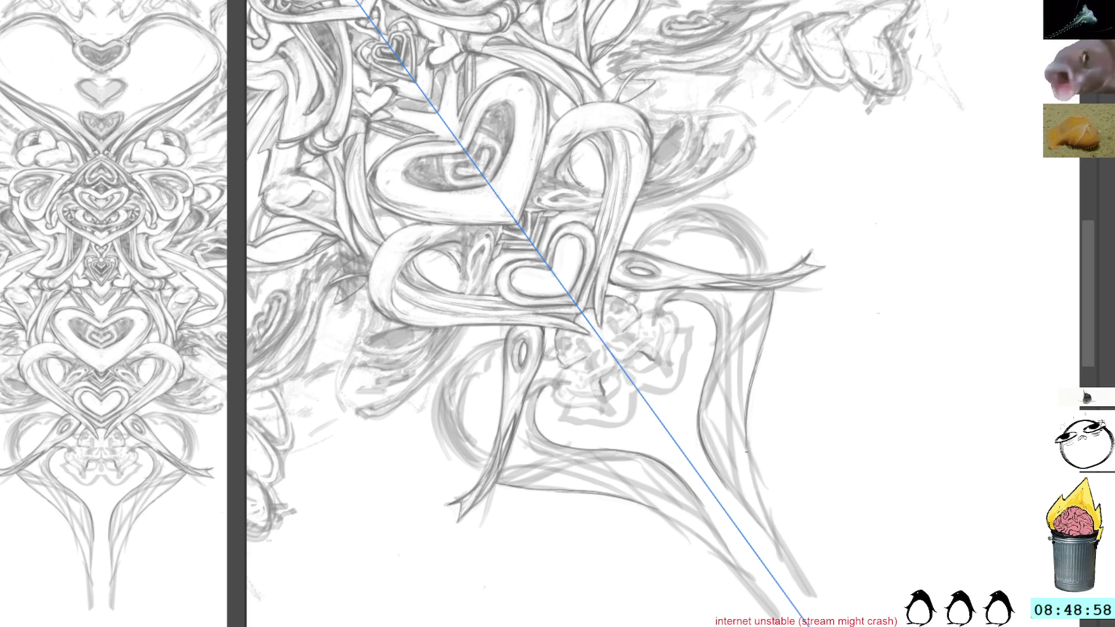
pyautogui.moveTo(829, 381); pyautogui.dragTo(809, 323)
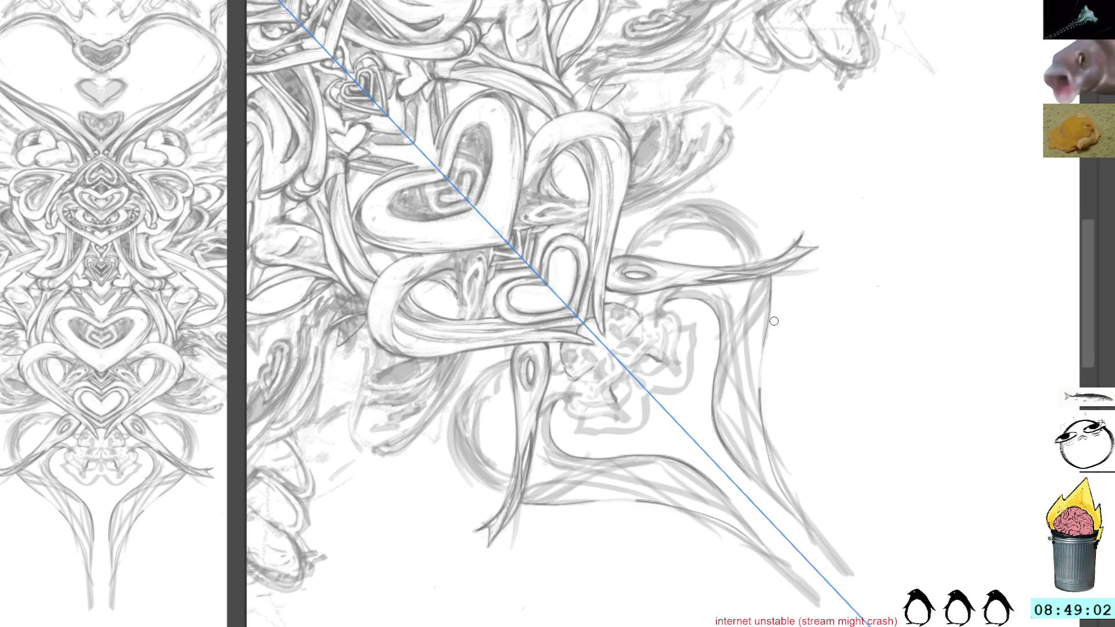
pyautogui.moveTo(766, 337); pyautogui.dragTo(760, 388)
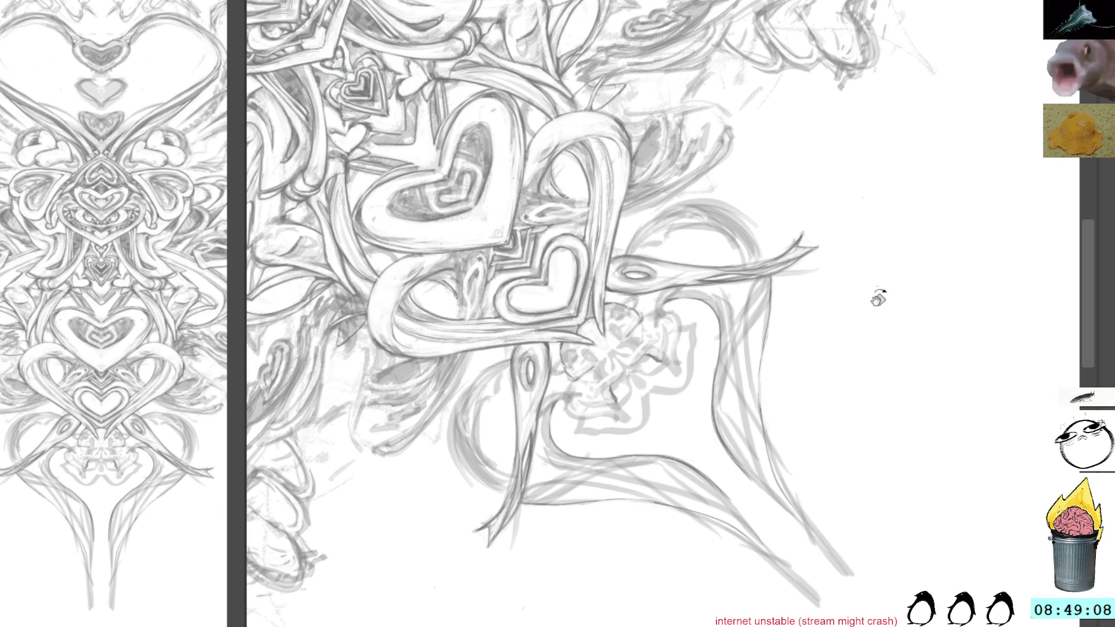
# Extend the pencil line down the lower stem point, then turn the canvas view upside down
pyautogui.press('4')
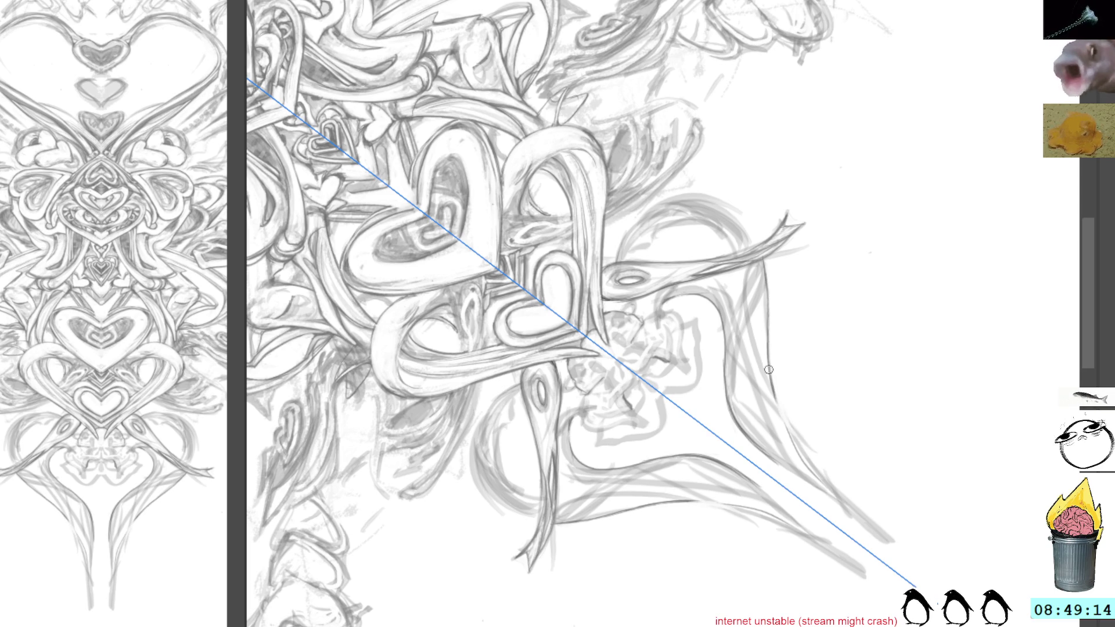
pyautogui.moveTo(769, 370)
pyautogui.mouseDown()
pyautogui.moveTo(821, 464)
pyautogui.moveTo(876, 510)
pyautogui.moveTo(890, 540)
pyautogui.moveTo(881, 527)
pyautogui.mouseUp()
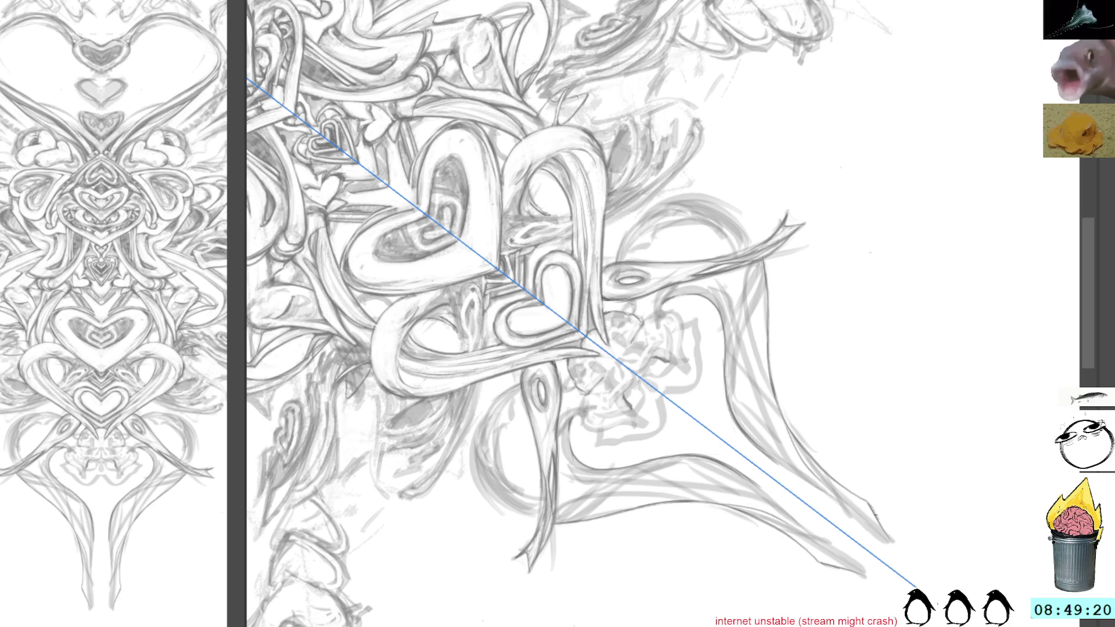
pyautogui.hotkey('shift', 'space')
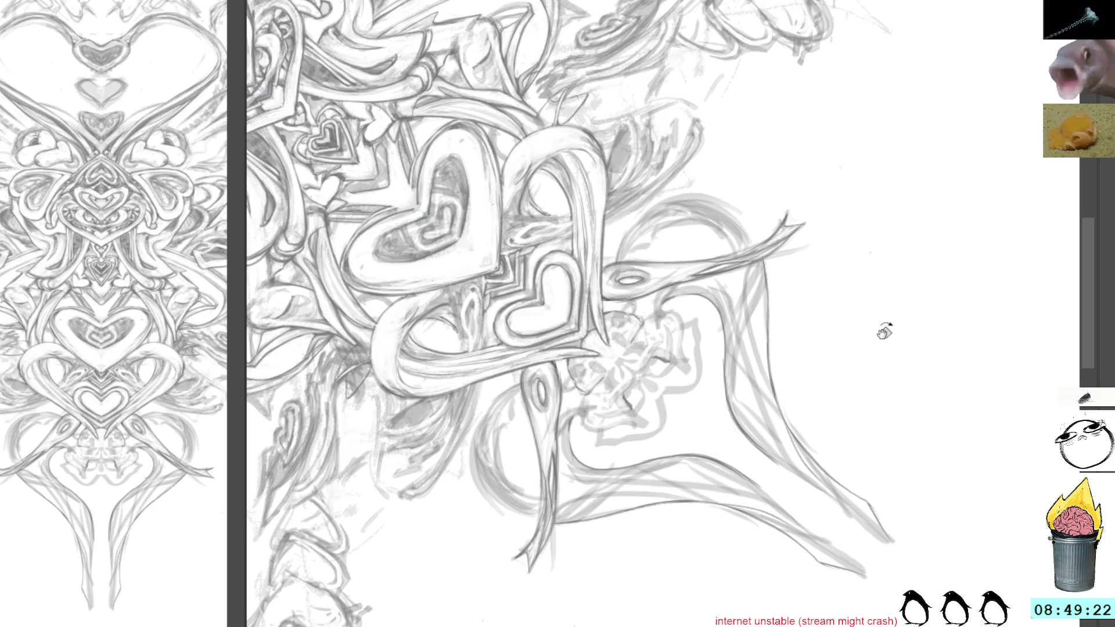
pyautogui.moveTo(884, 331)
pyautogui.mouseDown()
pyautogui.moveTo(828, 242)
pyautogui.moveTo(563, 191)
pyautogui.mouseUp()
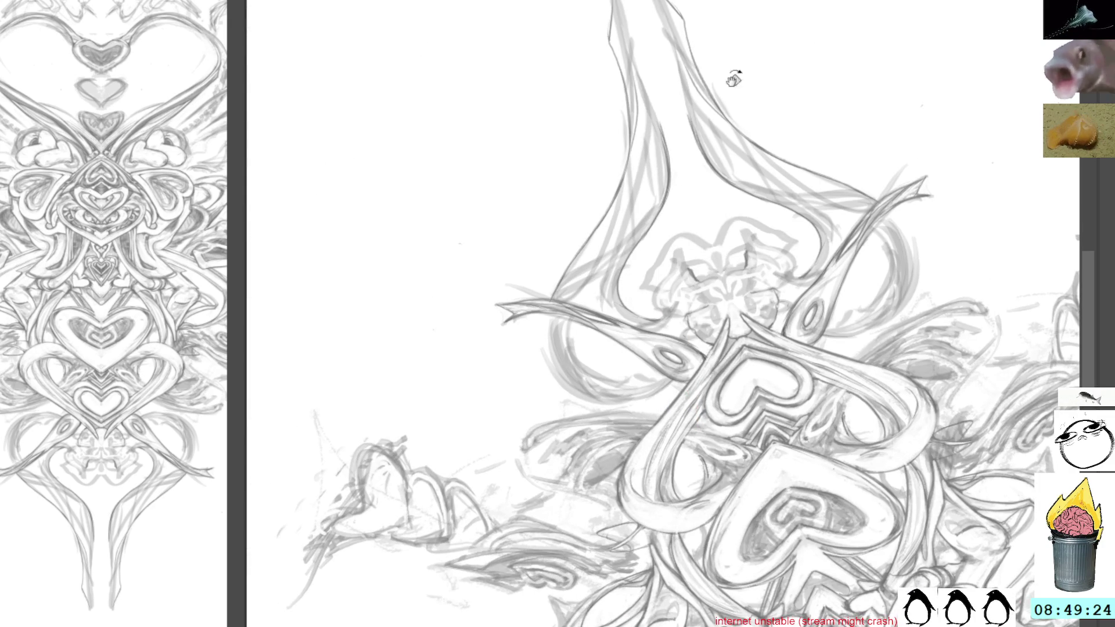
# Darken the edges of both mirrored stem tips with pencil strokes, undoing one stray stroke
pyautogui.moveTo(747, 37); pyautogui.dragTo(732, 257)
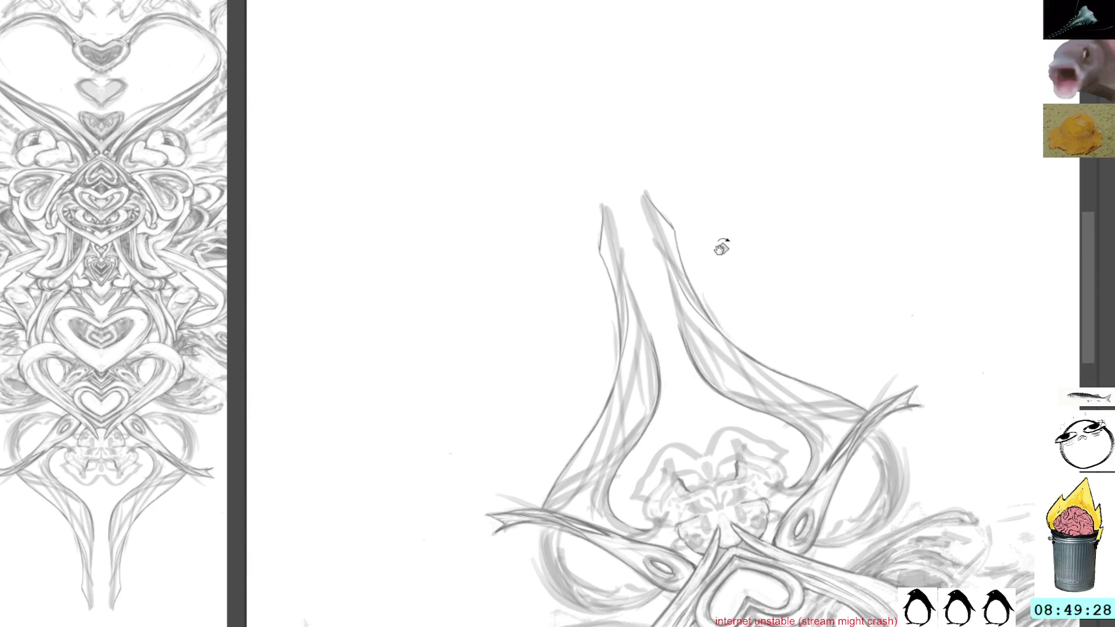
pyautogui.moveTo(725, 122)
pyautogui.mouseDown()
pyautogui.moveTo(756, 154)
pyautogui.moveTo(709, 272)
pyautogui.mouseUp()
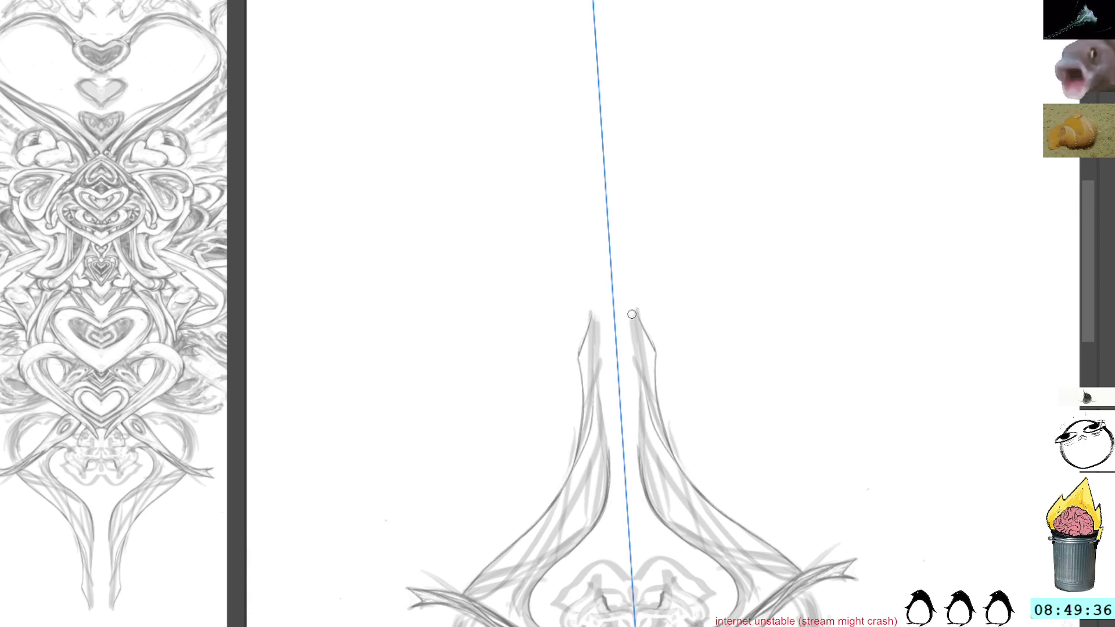
pyautogui.moveTo(636, 310); pyautogui.dragTo(633, 380)
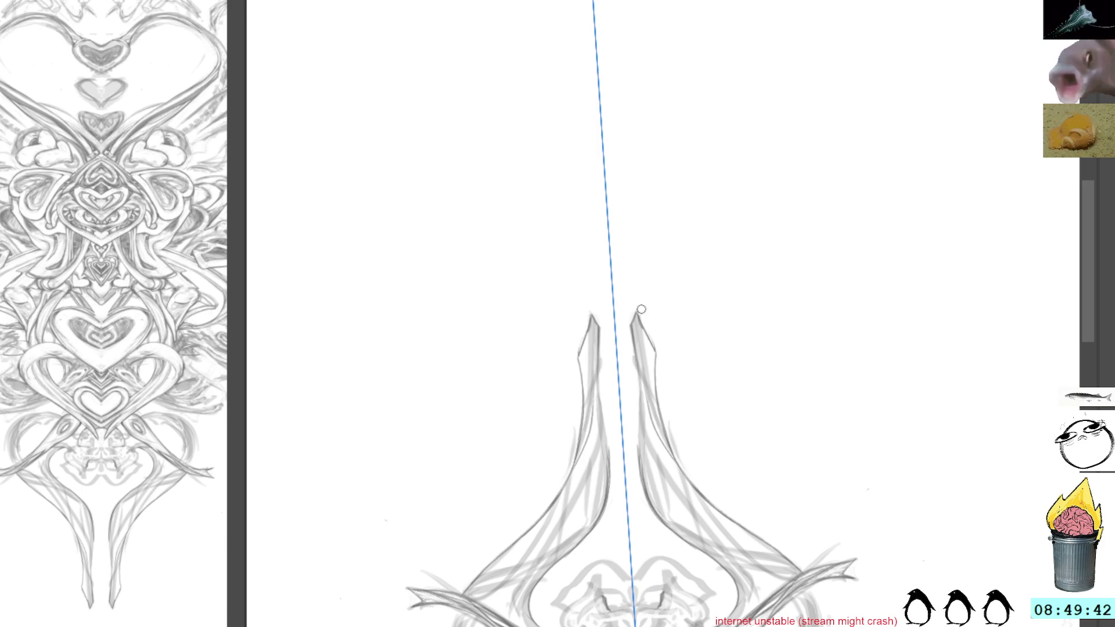
pyautogui.moveTo(636, 307)
pyautogui.mouseDown()
pyautogui.moveTo(657, 366)
pyautogui.moveTo(643, 359)
pyautogui.moveTo(642, 330)
pyautogui.mouseUp()
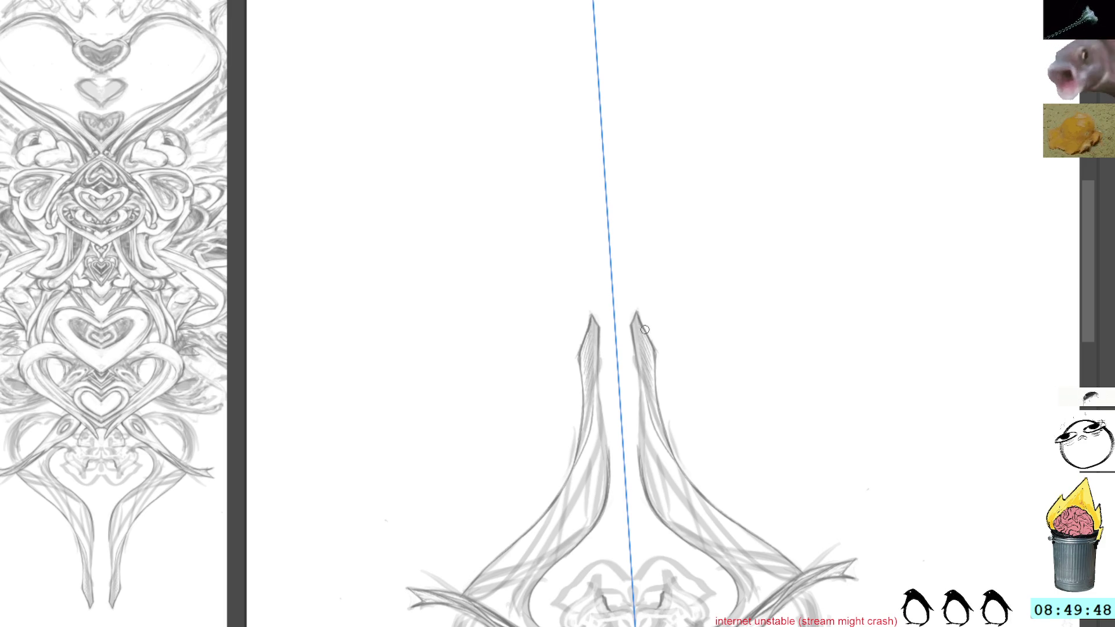
pyautogui.hotkey('ctrl', 'z')
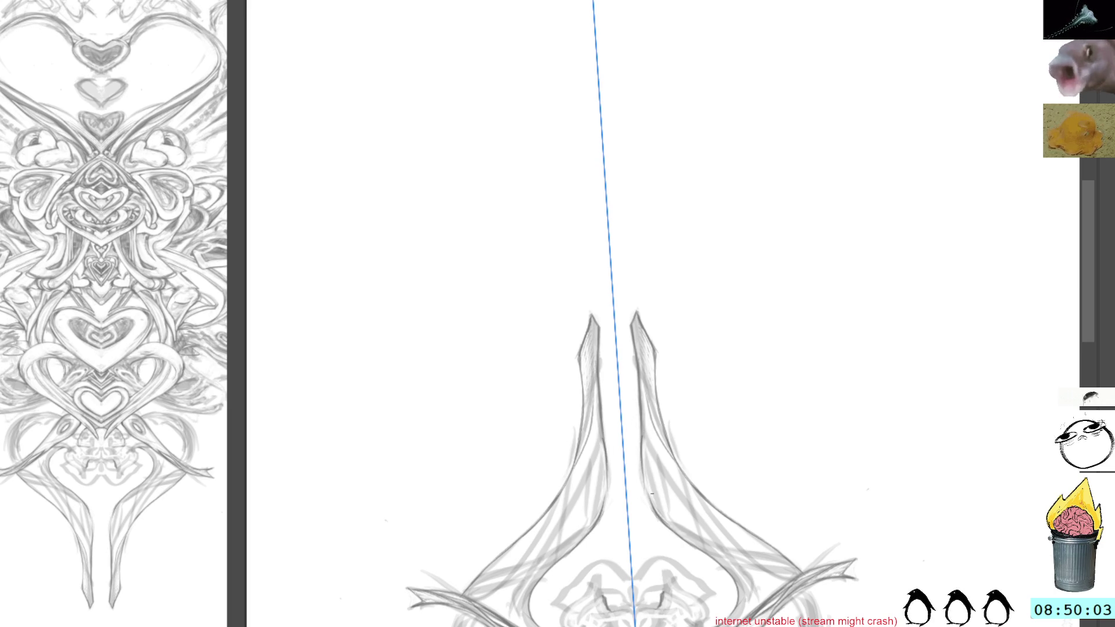
# Add short mirrored shading strokes along both spikes, lower and higher up, clearing a stray diagonal line
pyautogui.moveTo(642, 453); pyautogui.dragTo(653, 511)
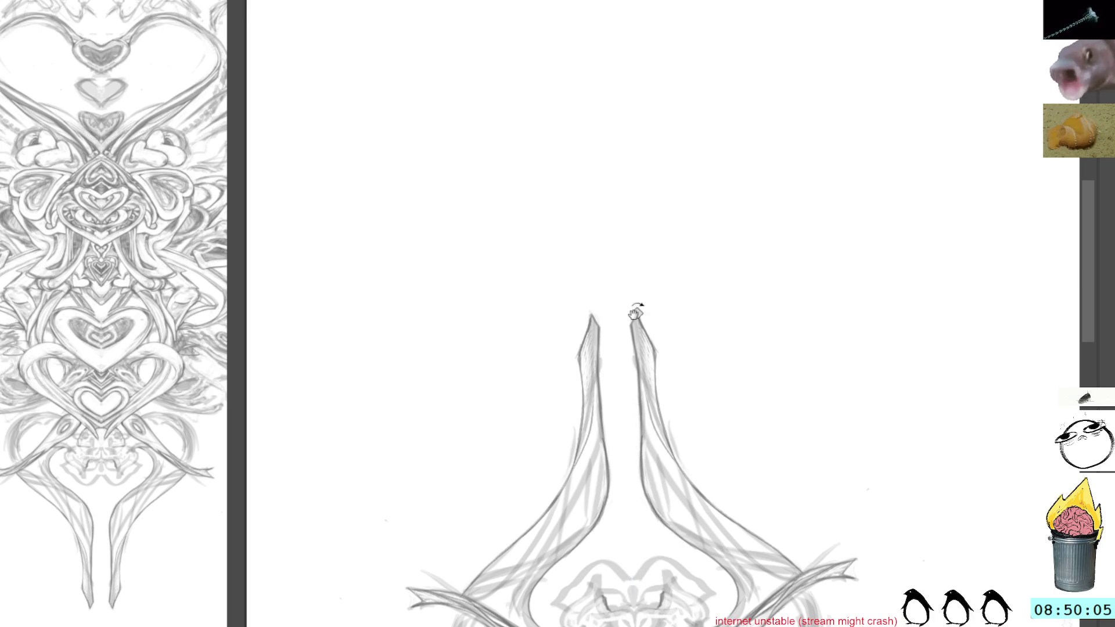
pyautogui.moveTo(650, 412)
pyautogui.mouseDown()
pyautogui.moveTo(667, 450)
pyautogui.moveTo(657, 424)
pyautogui.moveTo(687, 292)
pyautogui.mouseUp()
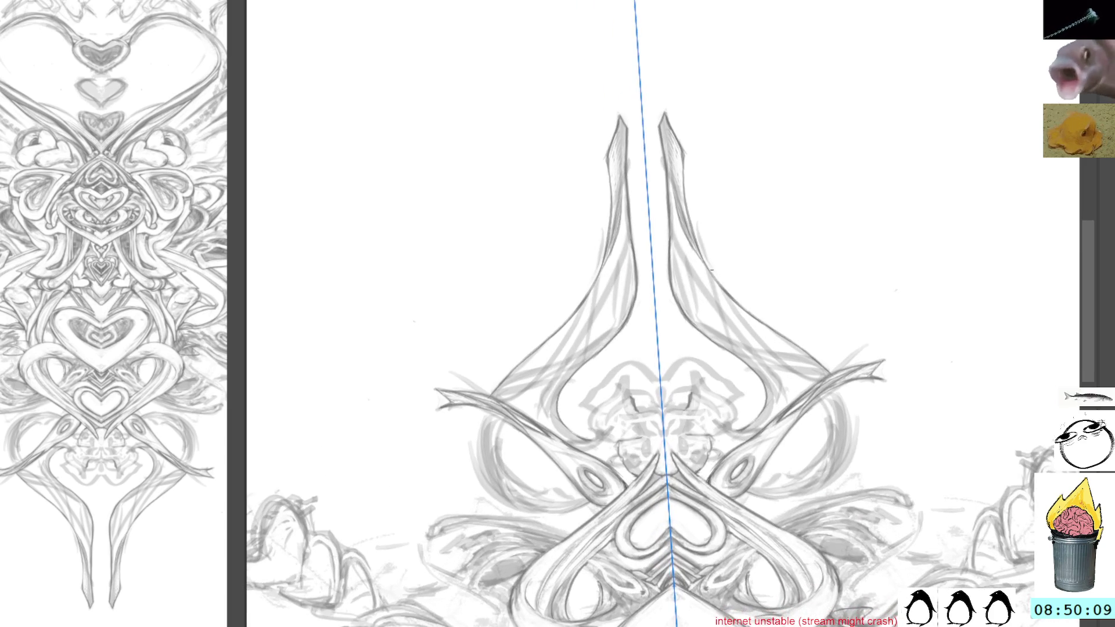
pyautogui.moveTo(741, 194); pyautogui.dragTo(695, 355)
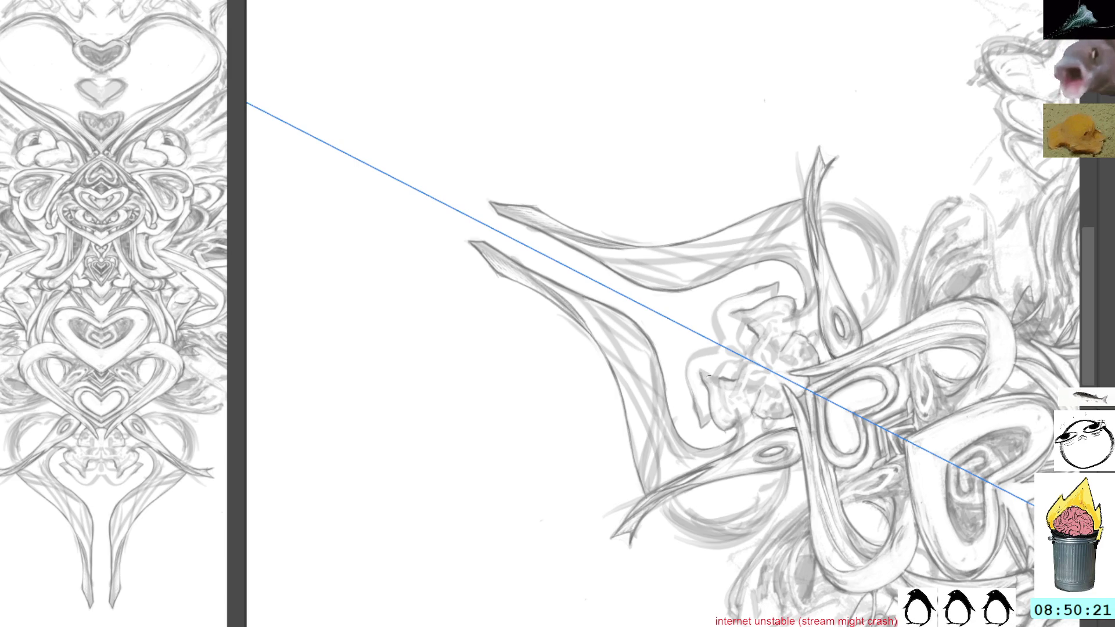
pyautogui.hotkey('ctrl', 'z')
# Add and darken small strokes on the central motif where the spikes meet, tilting the view clockwise
pyautogui.moveTo(801, 113); pyautogui.dragTo(787, 448)
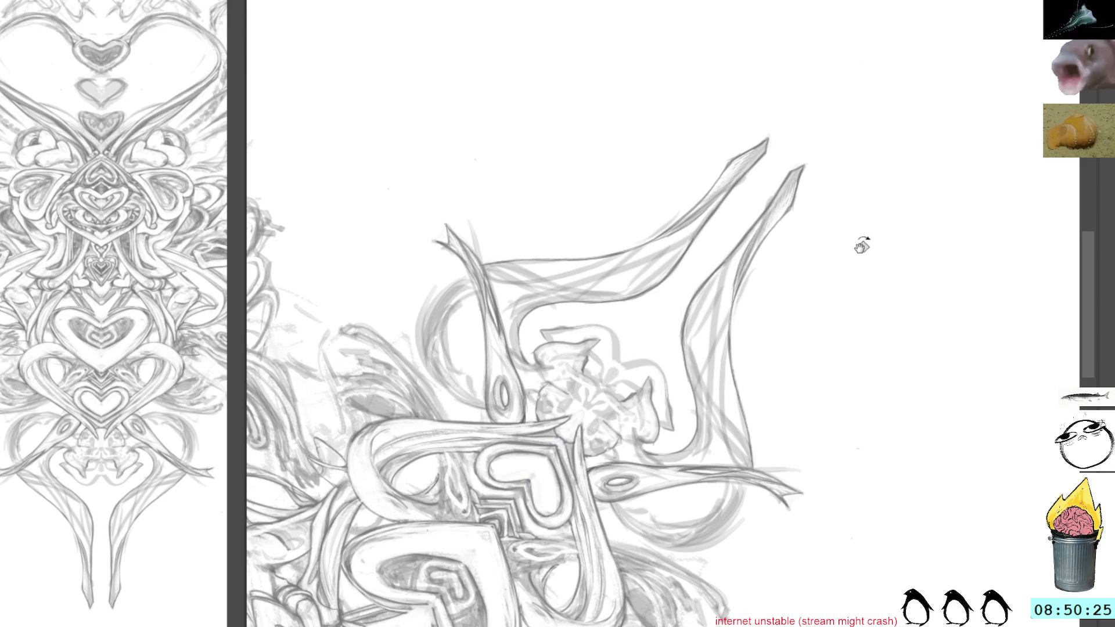
pyautogui.moveTo(860, 244); pyautogui.dragTo(620, 353)
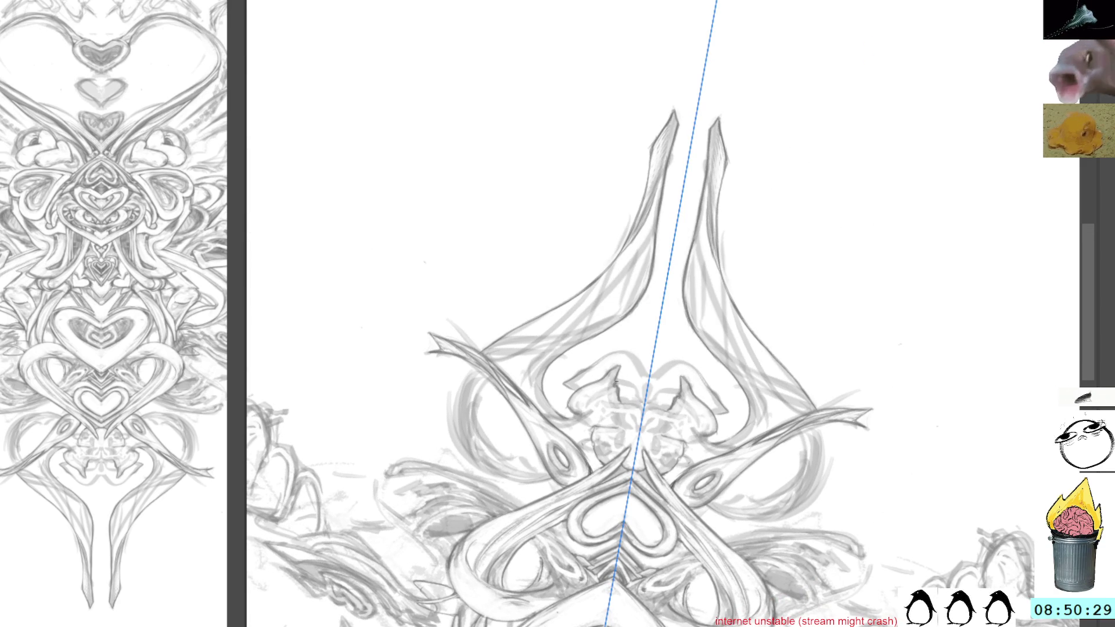
pyautogui.moveTo(688, 205); pyautogui.dragTo(778, 319)
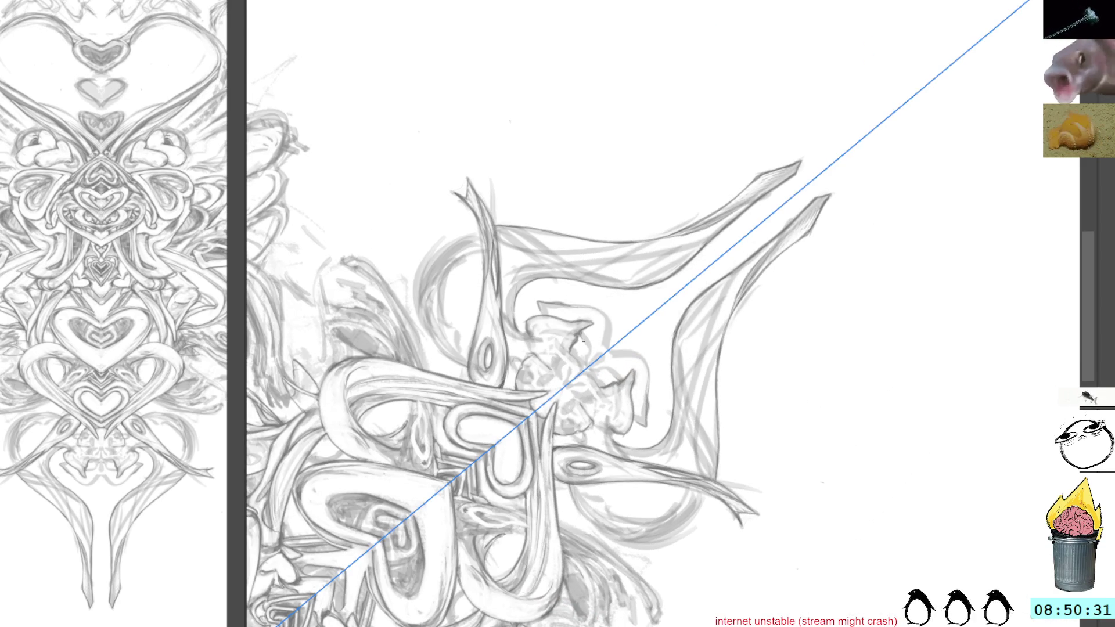
pyautogui.moveTo(586, 341)
pyautogui.mouseDown()
pyautogui.moveTo(587, 359)
pyautogui.moveTo(589, 344)
pyautogui.mouseUp()
pyautogui.moveTo(612, 369)
pyautogui.mouseDown()
pyautogui.moveTo(622, 378)
pyautogui.moveTo(589, 361)
pyautogui.mouseUp()
pyautogui.moveTo(596, 367)
pyautogui.mouseDown()
pyautogui.moveTo(617, 373)
pyautogui.moveTo(589, 368)
pyautogui.moveTo(602, 382)
pyautogui.moveTo(602, 366)
pyautogui.mouseUp()
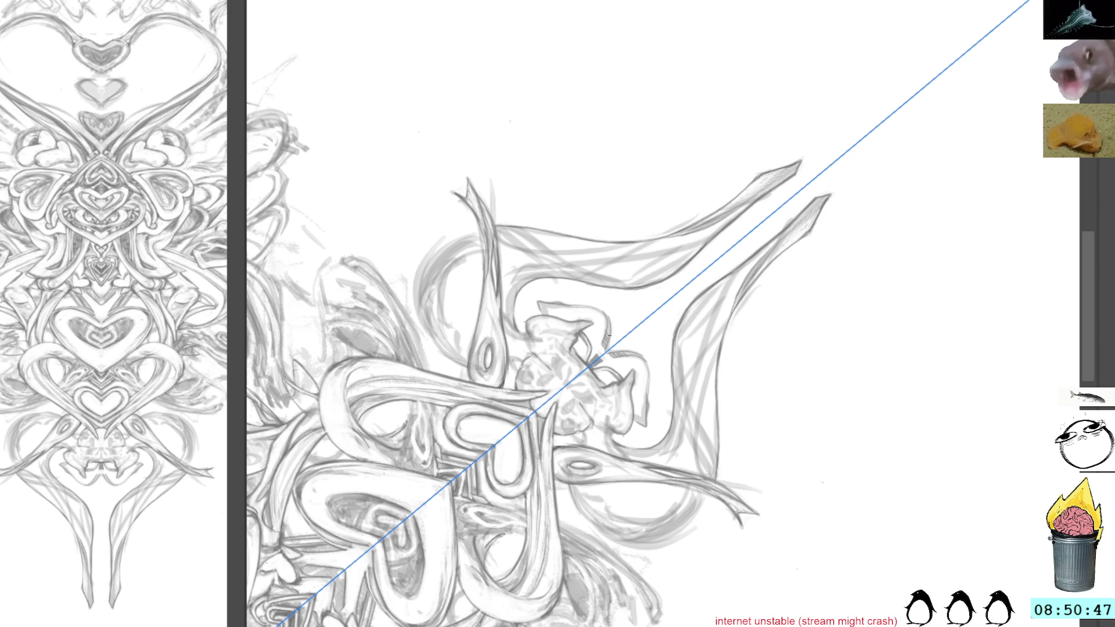
pyautogui.moveTo(610, 323)
pyautogui.mouseDown()
pyautogui.moveTo(723, 142)
pyautogui.moveTo(602, 278)
pyautogui.mouseUp()
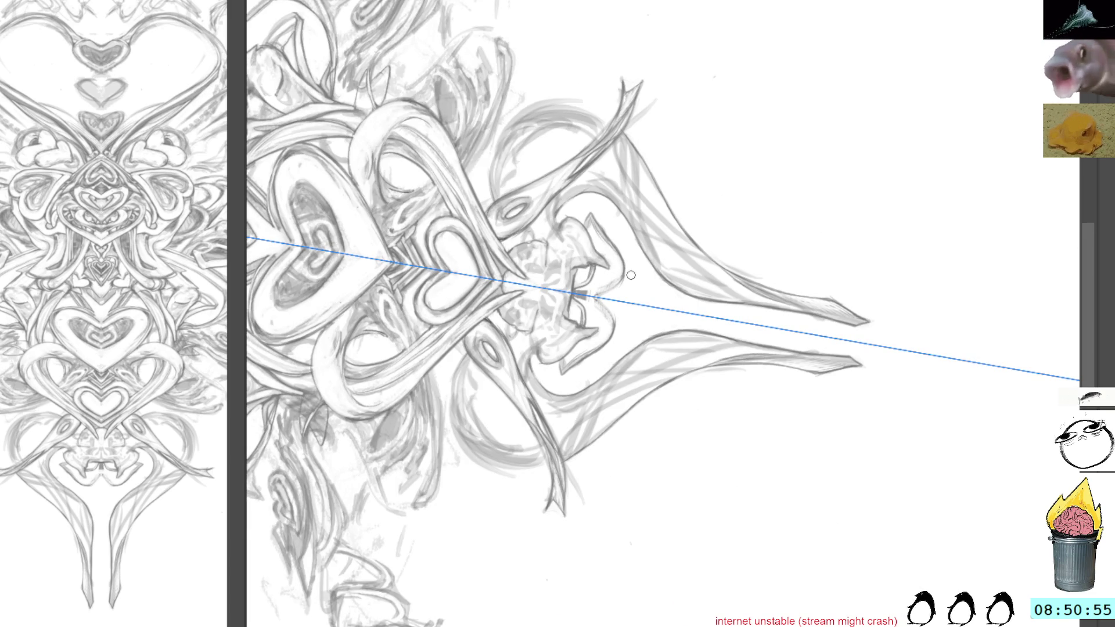
# Add dark pencil strokes to the motif beside the spike, then return the view upright
pyautogui.moveTo(631, 267); pyautogui.dragTo(614, 319)
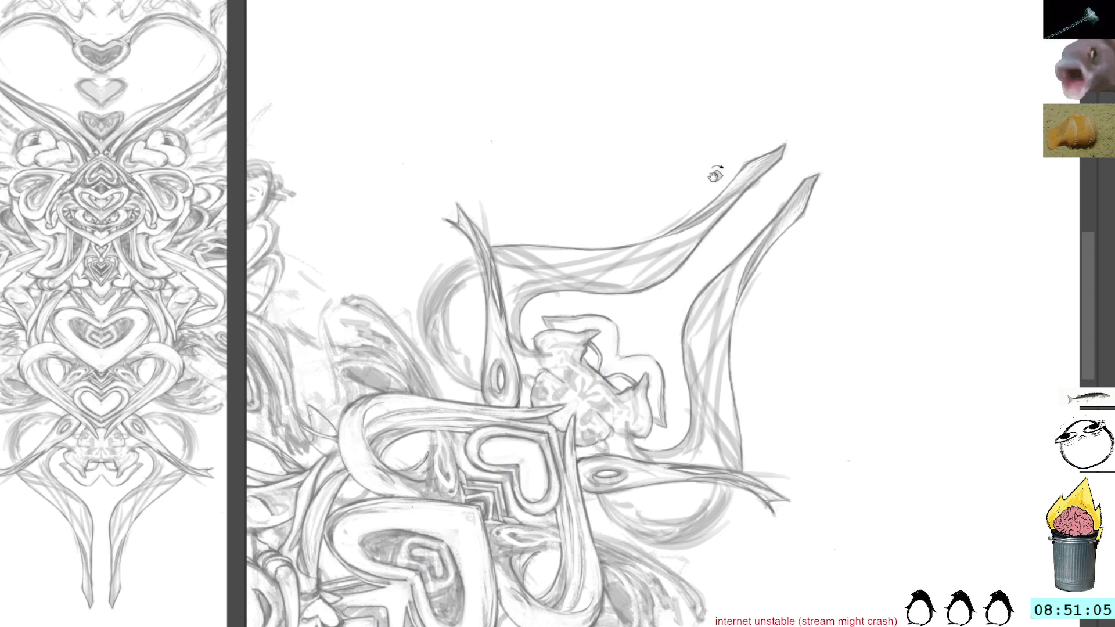
pyautogui.moveTo(716, 175); pyautogui.dragTo(747, 206)
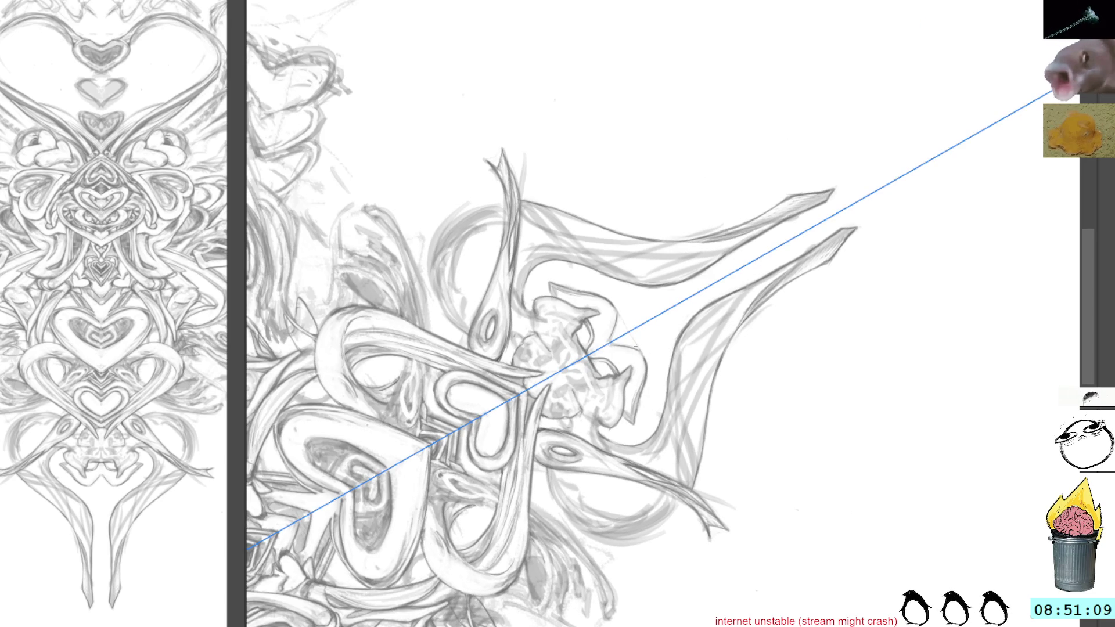
pyautogui.moveTo(614, 305); pyautogui.dragTo(647, 363)
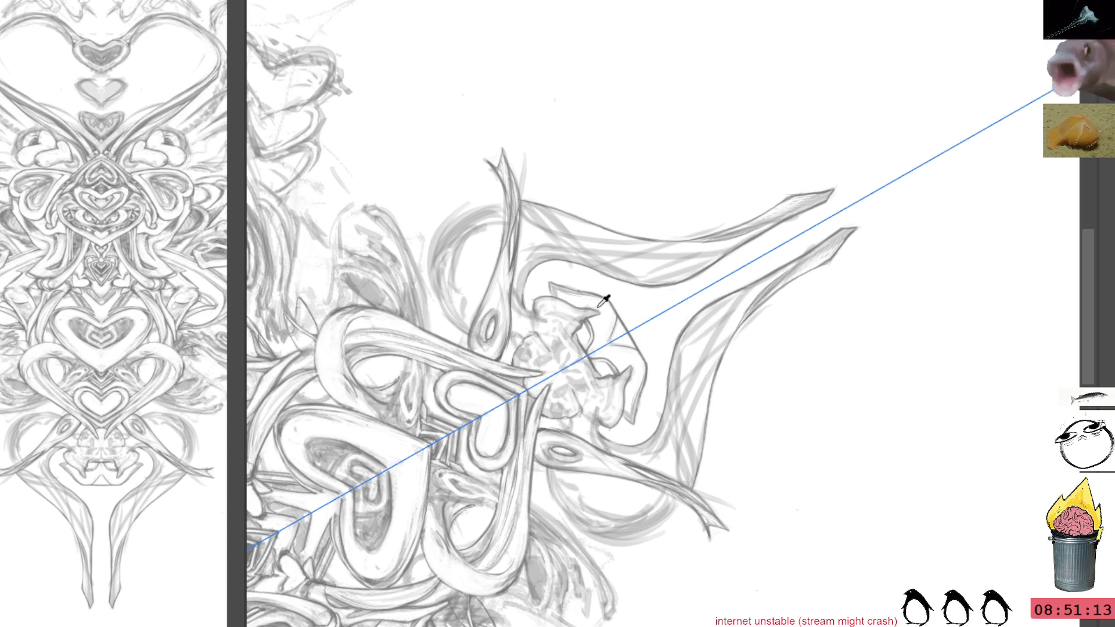
pyautogui.moveTo(709, 249); pyautogui.dragTo(665, 177)
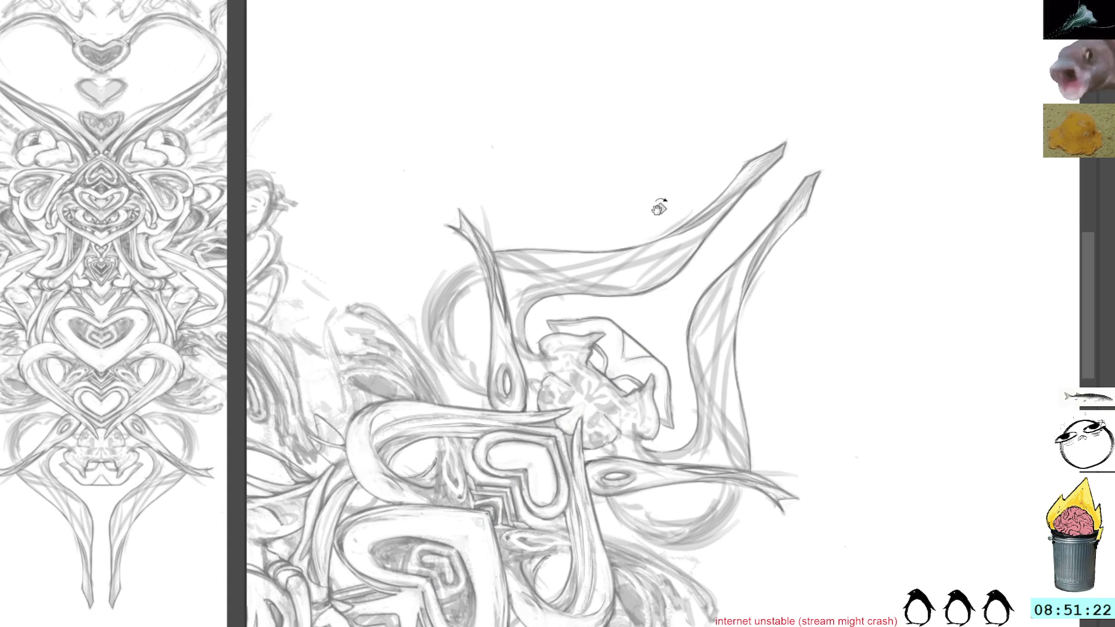
pyautogui.press('5')
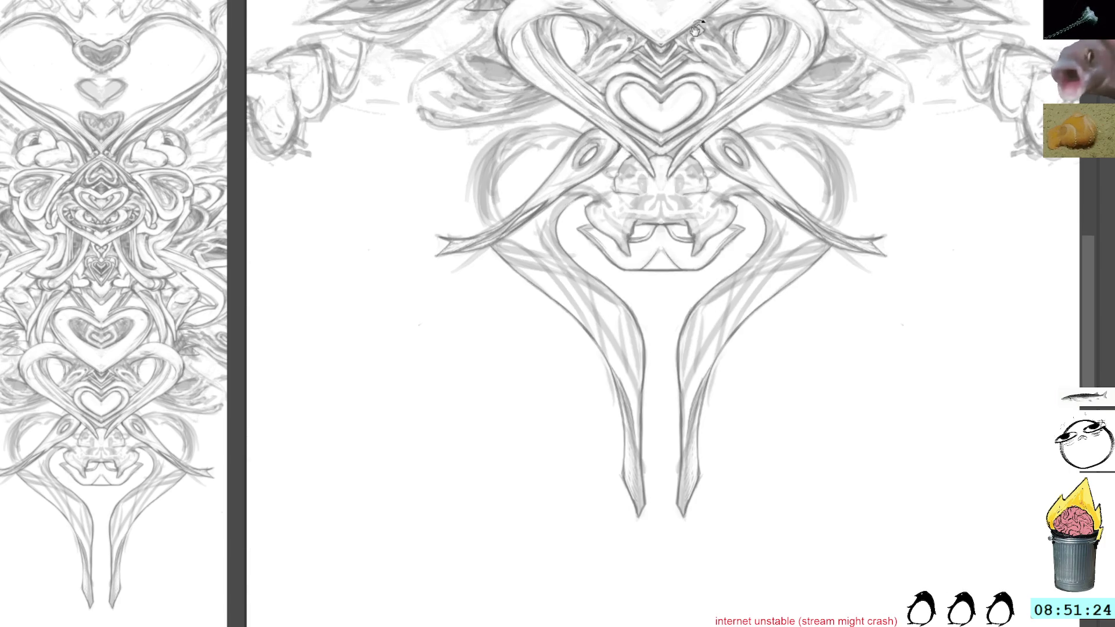
pyautogui.scroll(2, 666, 331)
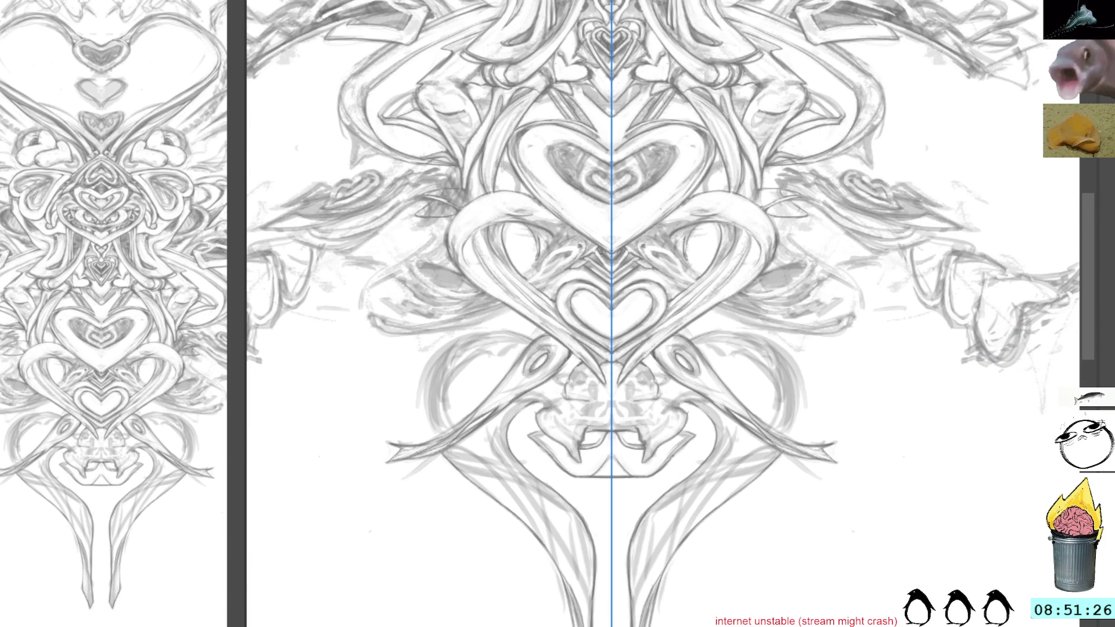
# Dab small dark marks inside the central motif with the view tilted clockwise, undoing the latest ones
pyautogui.press('6')
pyautogui.press('6')
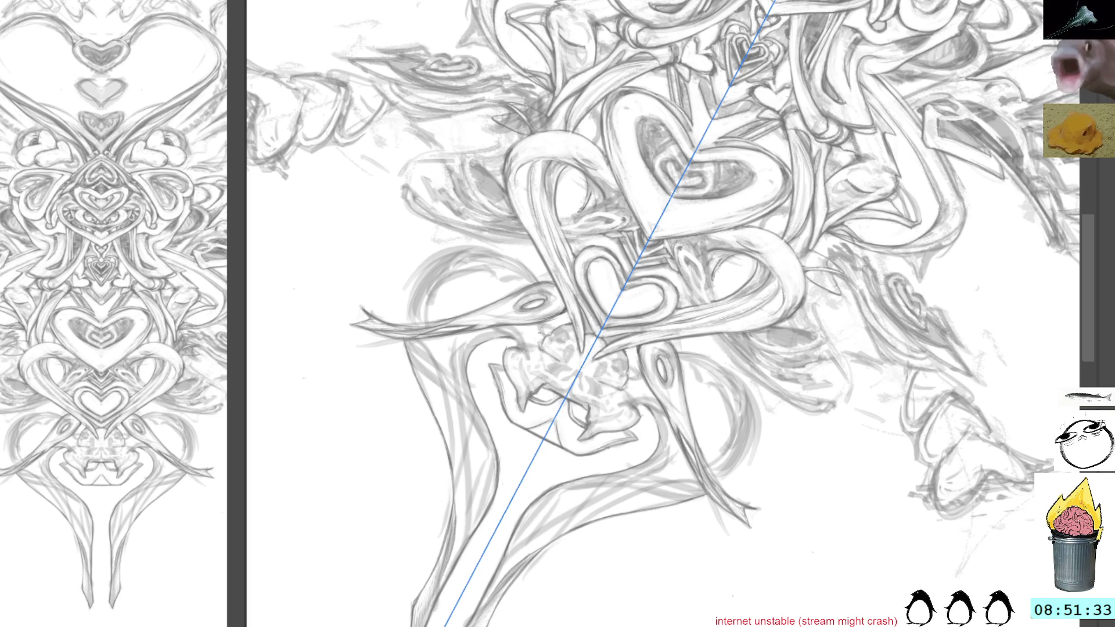
pyautogui.moveTo(549, 343); pyautogui.dragTo(619, 377)
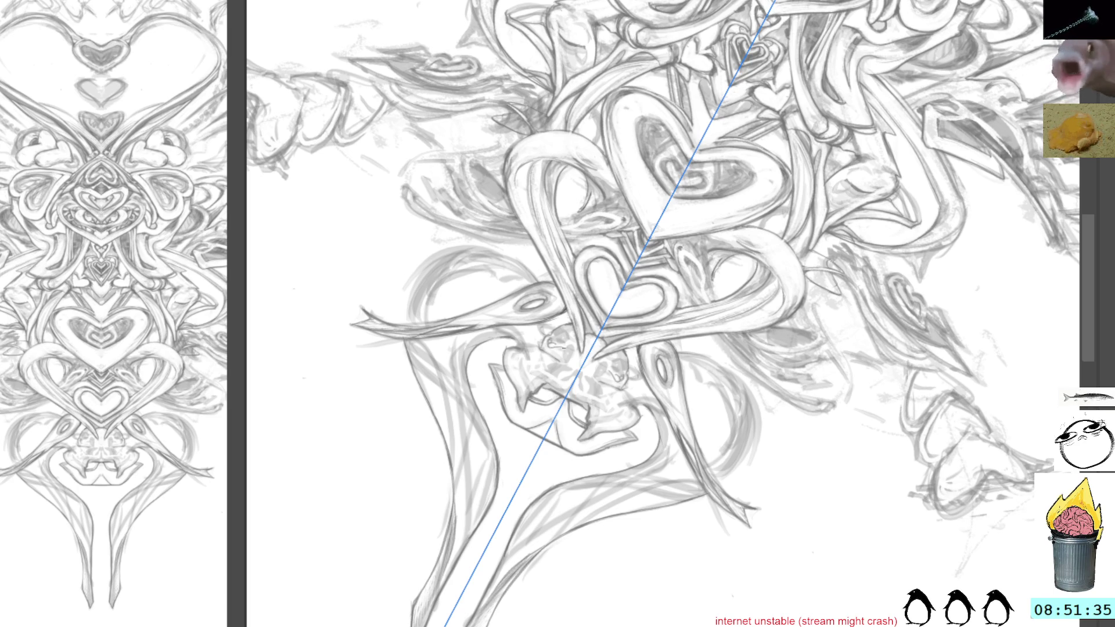
pyautogui.moveTo(558, 338)
pyautogui.mouseDown()
pyautogui.moveTo(619, 368)
pyautogui.moveTo(560, 340)
pyautogui.mouseUp()
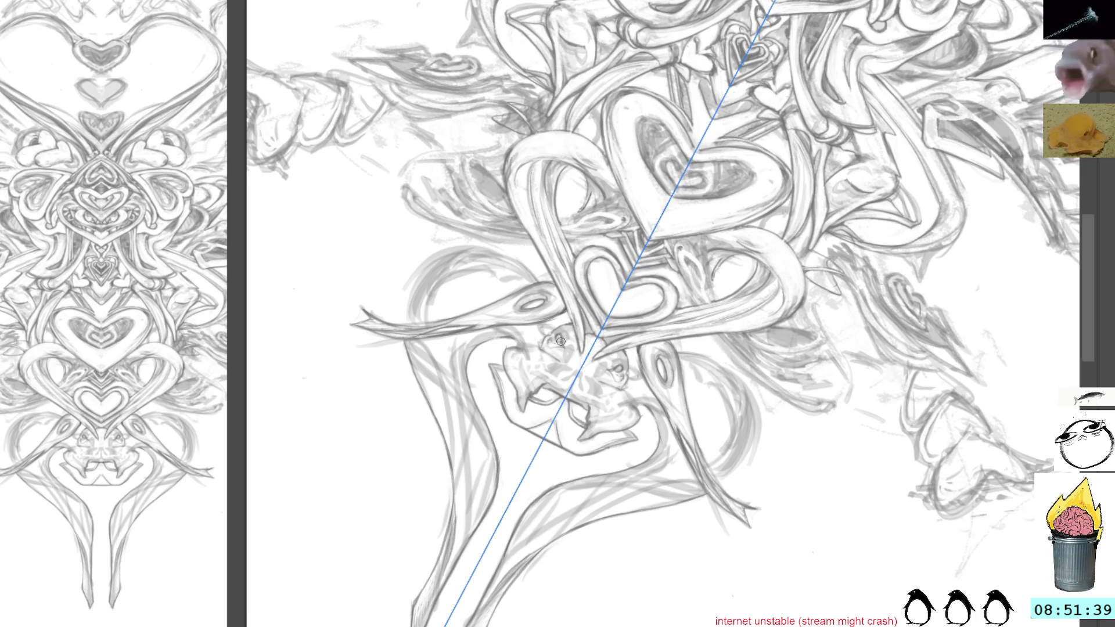
pyautogui.hotkey('ctrl', 'z')
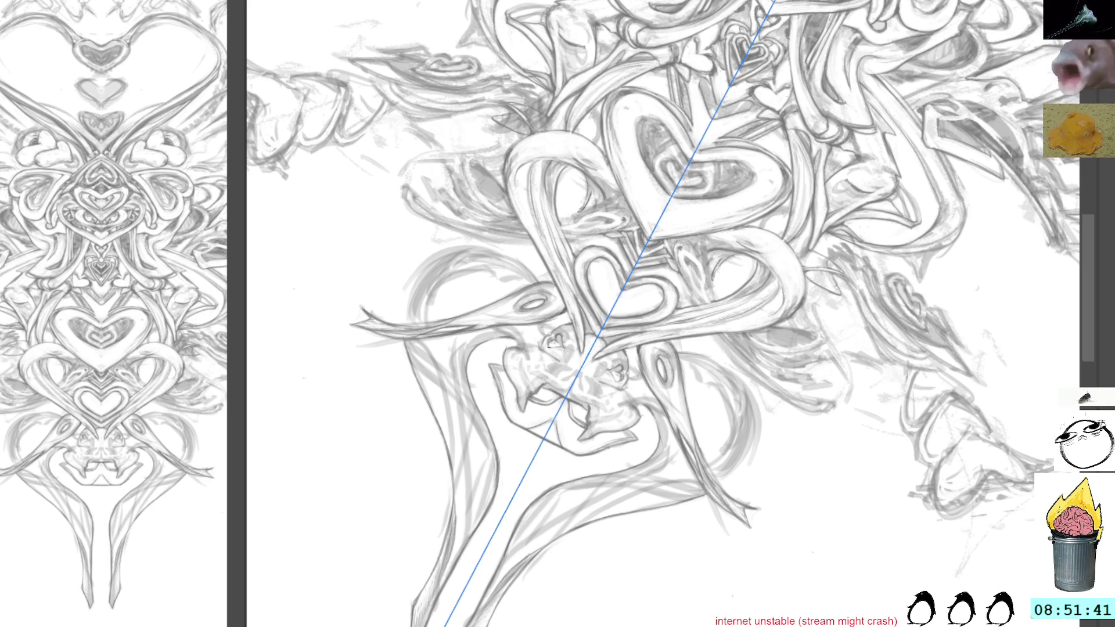
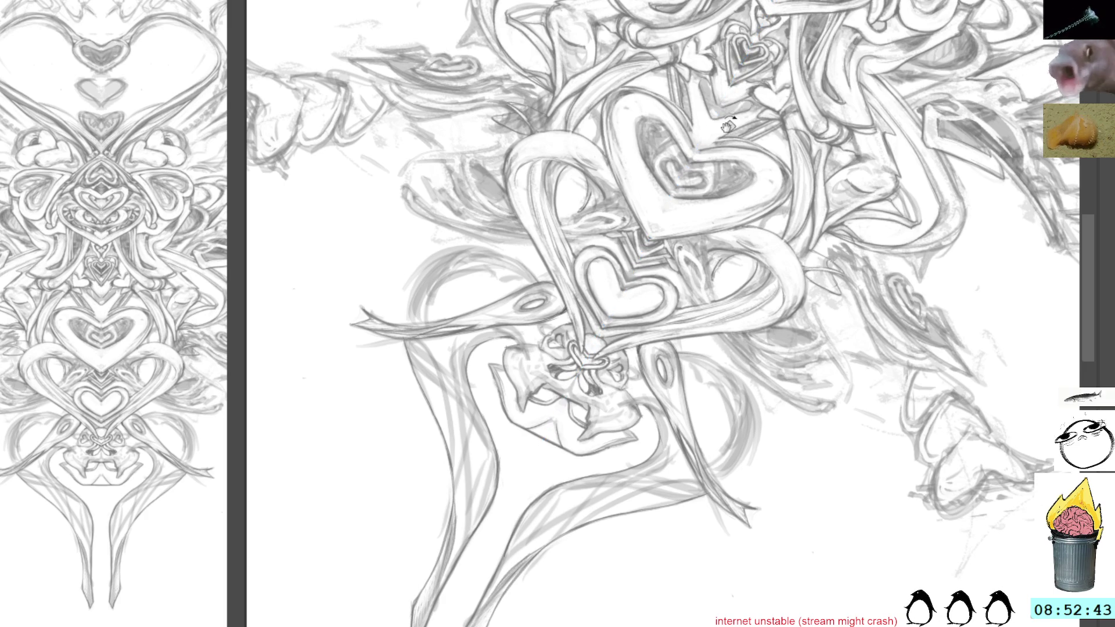
# Tilt the canvas to a fresh sketching angle, then reset the view upright over the interlocking hearts
pyautogui.moveTo(768, 247)
pyautogui.mouseDown()
pyautogui.moveTo(755, 343)
pyautogui.moveTo(567, 310)
pyautogui.mouseUp()
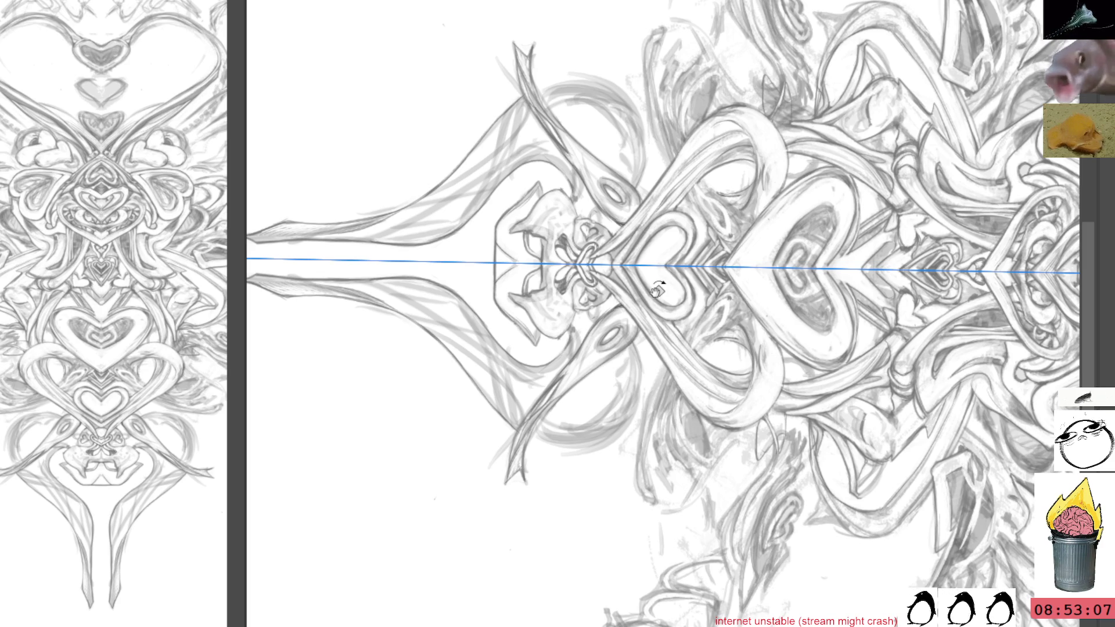
pyautogui.press('5')
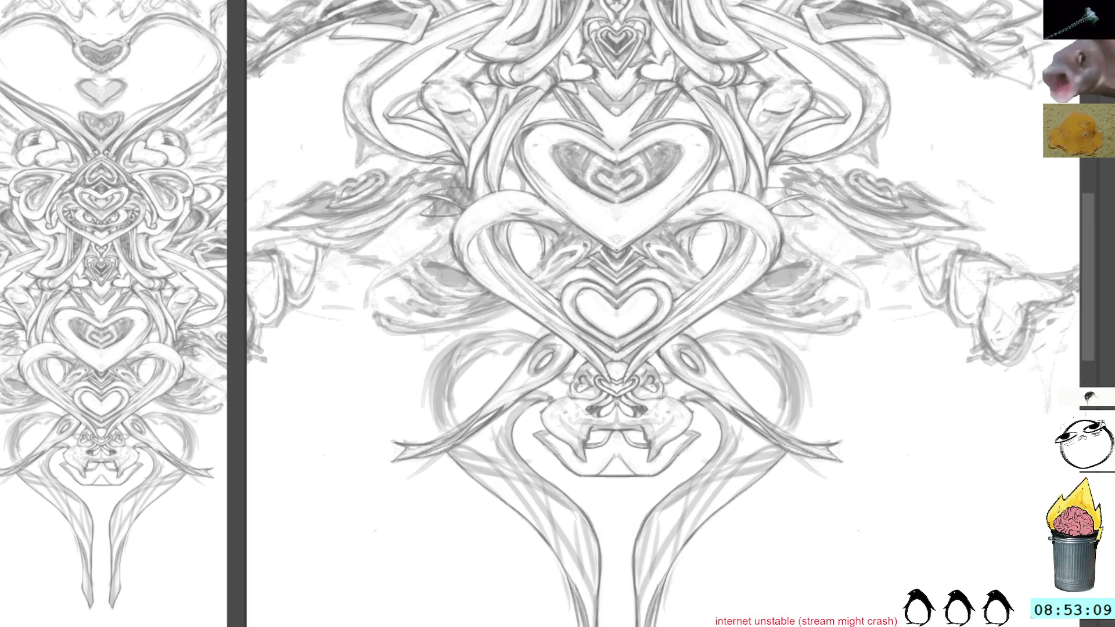
# Rotate the view until the hearts stand upright and pan so the mirror axis runs through the central knotted ornament
pyautogui.moveTo(717, 185); pyautogui.dragTo(639, 347)
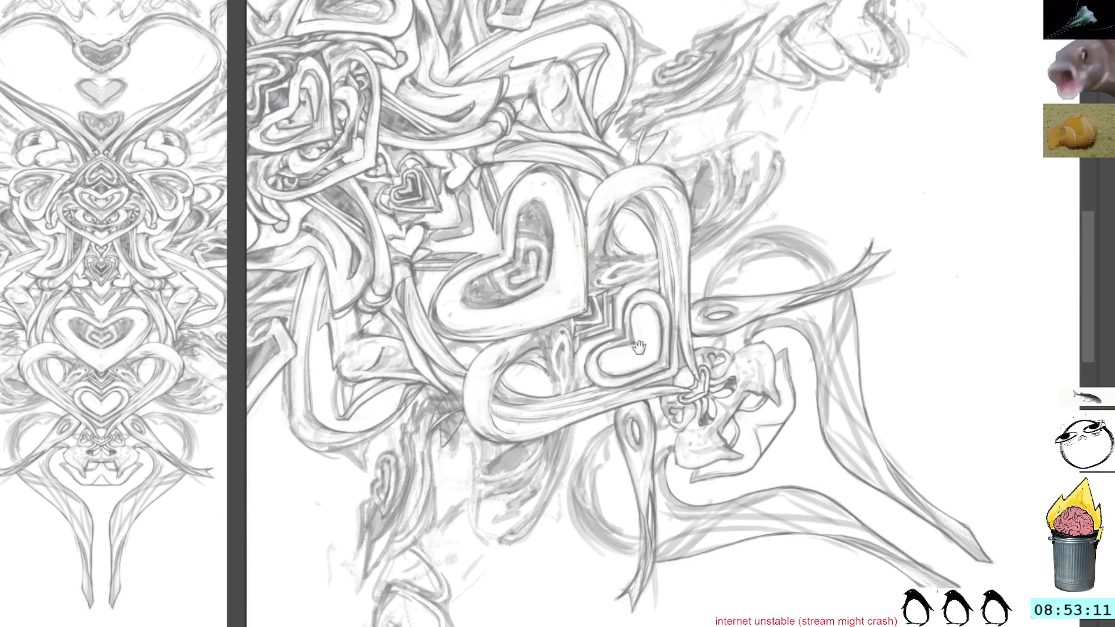
pyautogui.press('4')
pyautogui.press('4')
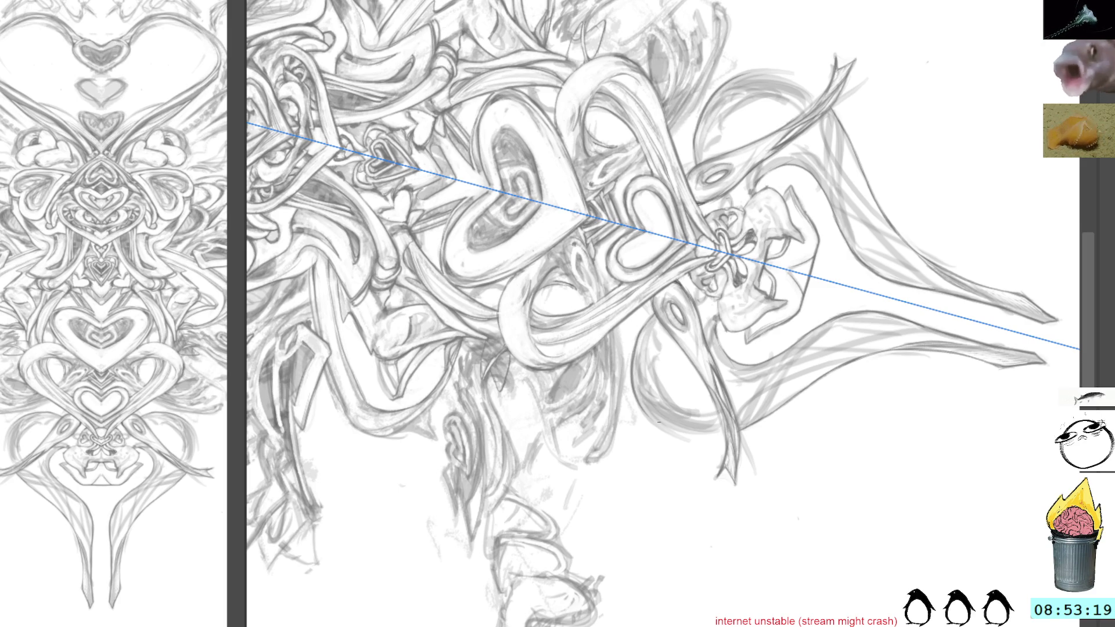
pyautogui.press('5')
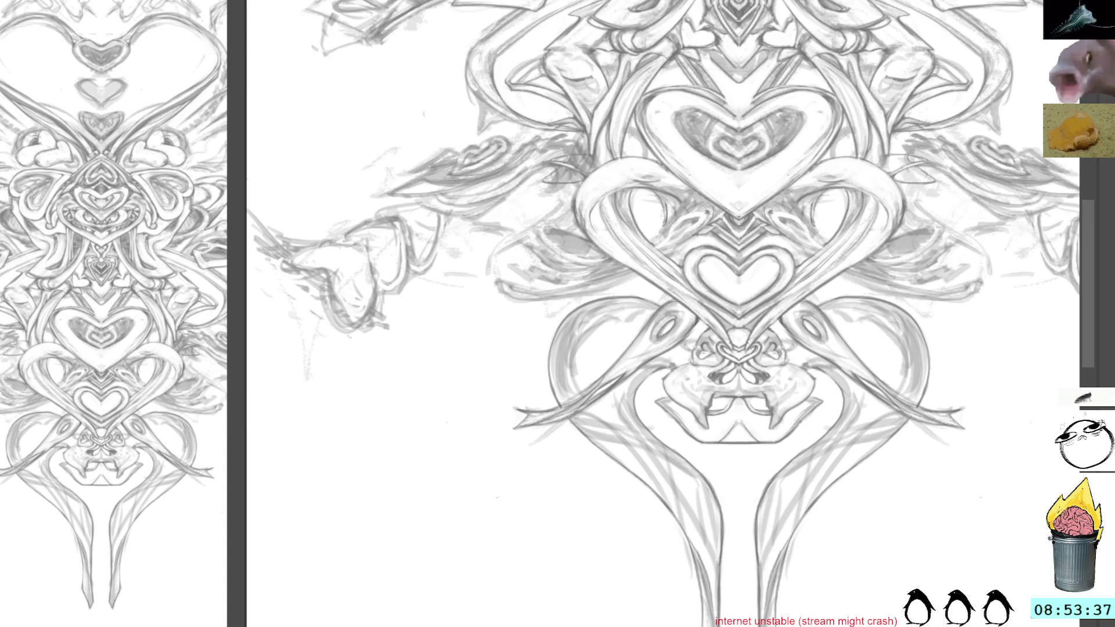
pyautogui.moveTo(596, 64)
pyautogui.mouseDown()
pyautogui.moveTo(600, 180)
pyautogui.moveTo(596, 14)
pyautogui.mouseUp()
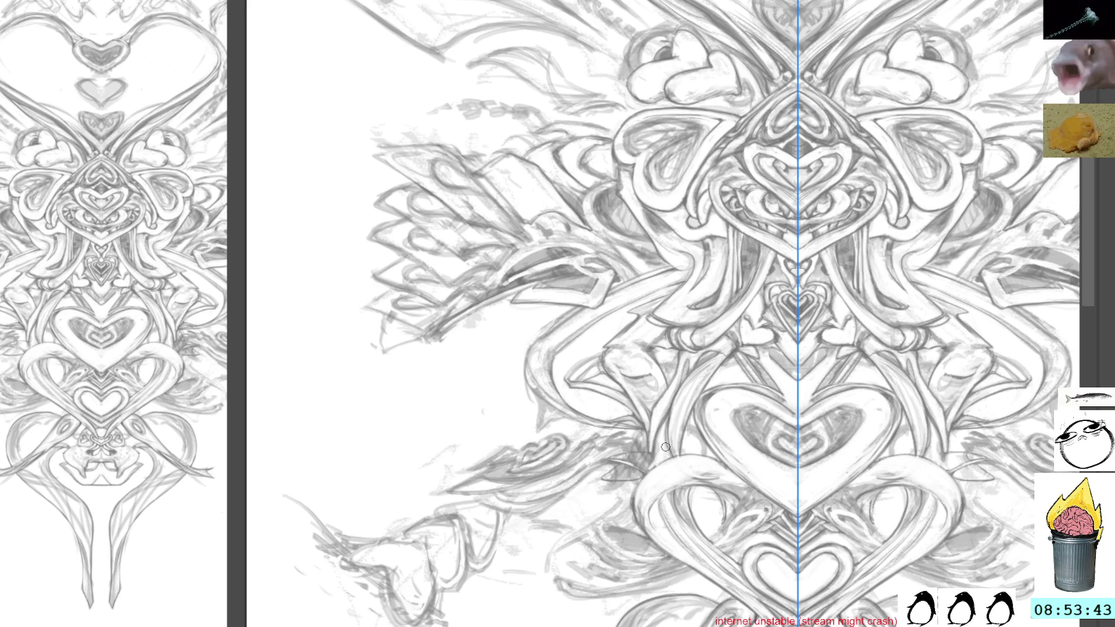
pyautogui.moveTo(869, 353); pyautogui.dragTo(818, 387)
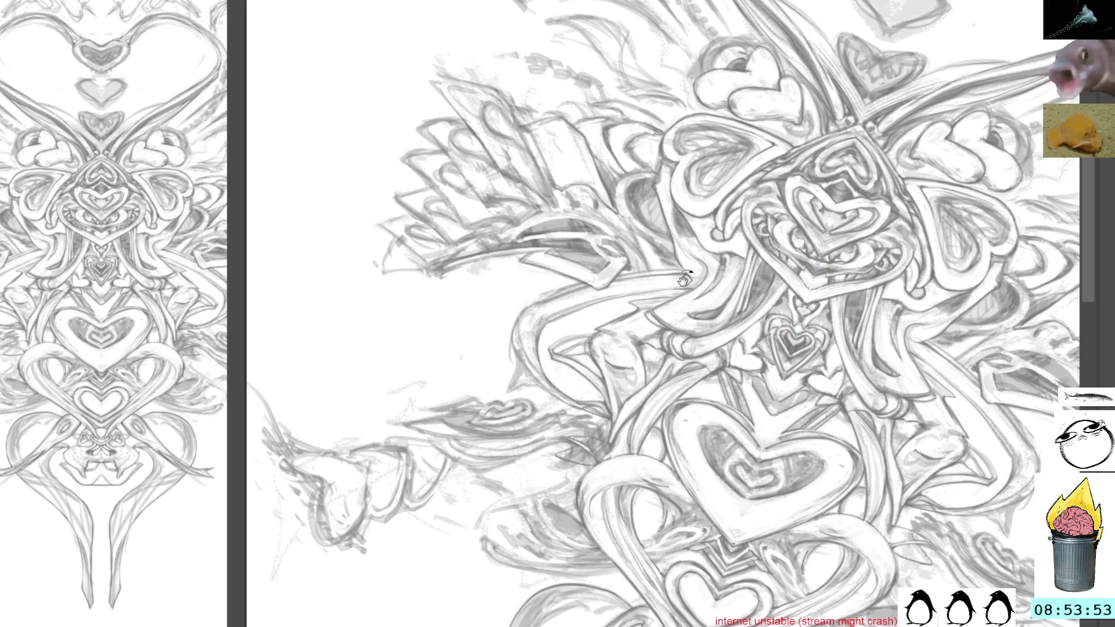
pyautogui.moveTo(793, 215)
pyautogui.mouseDown()
pyautogui.moveTo(786, 176)
pyautogui.moveTo(713, 203)
pyautogui.mouseUp()
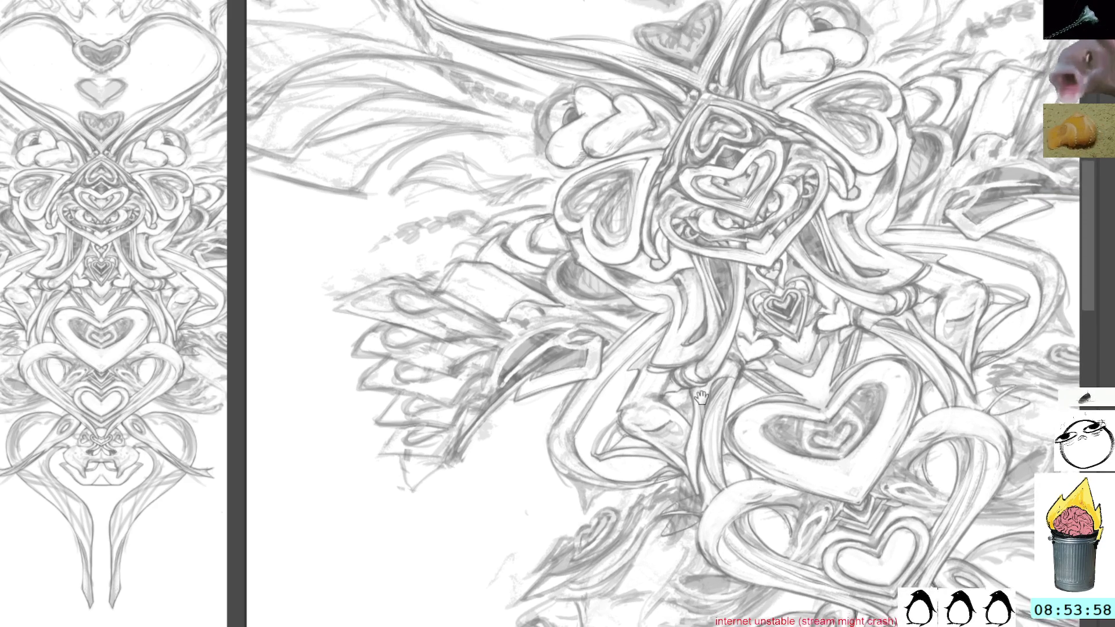
pyautogui.moveTo(731, 319); pyautogui.dragTo(574, 436)
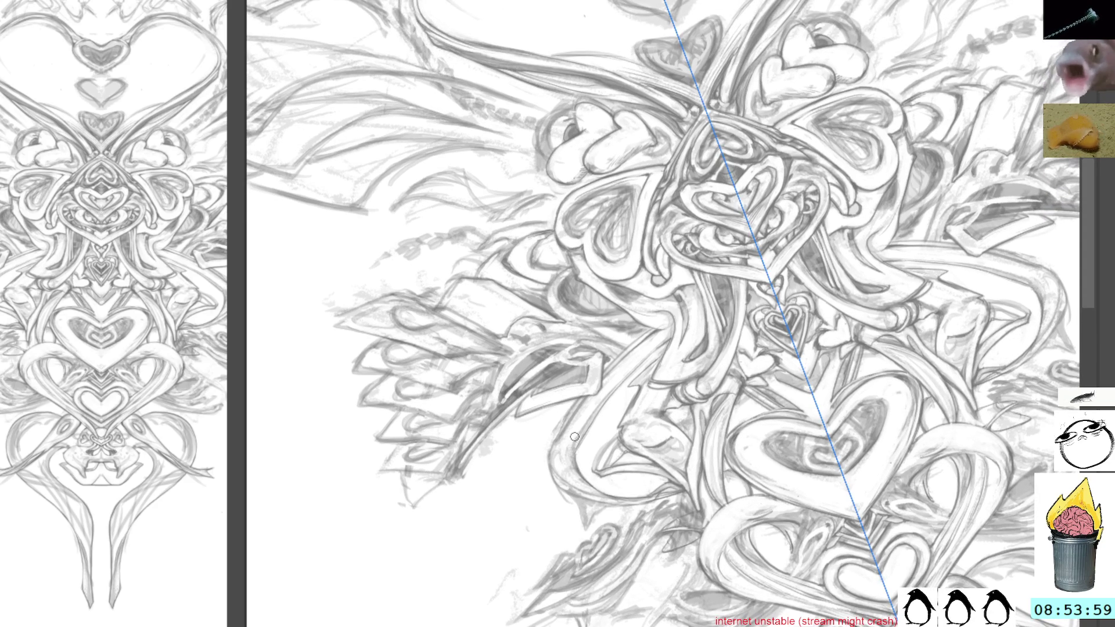
pyautogui.press('m')
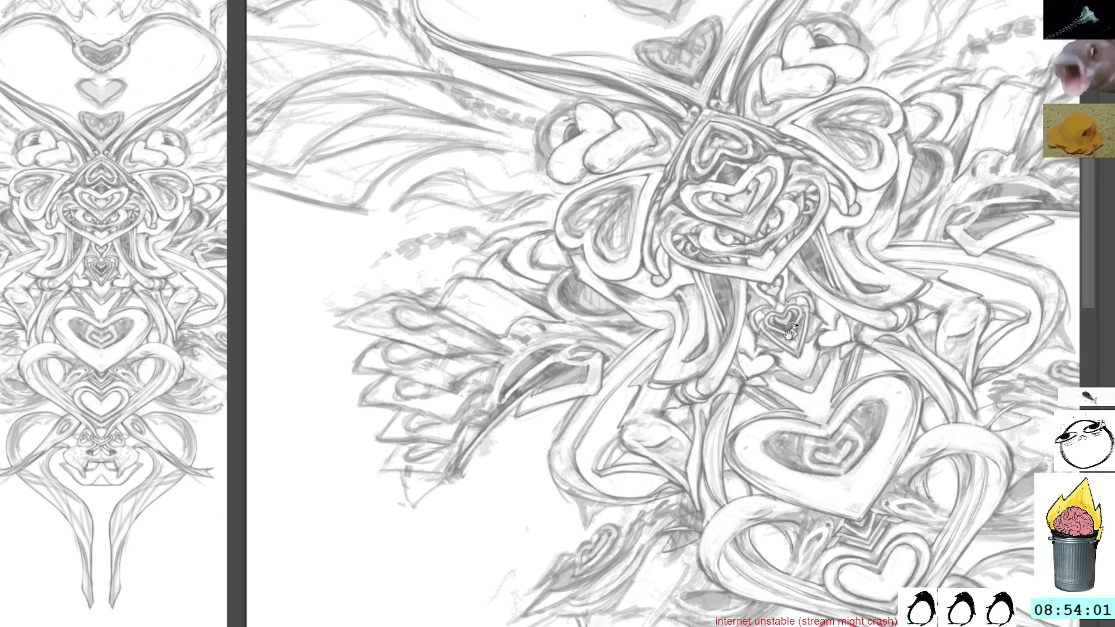
pyautogui.moveTo(789, 329); pyautogui.dragTo(798, 271)
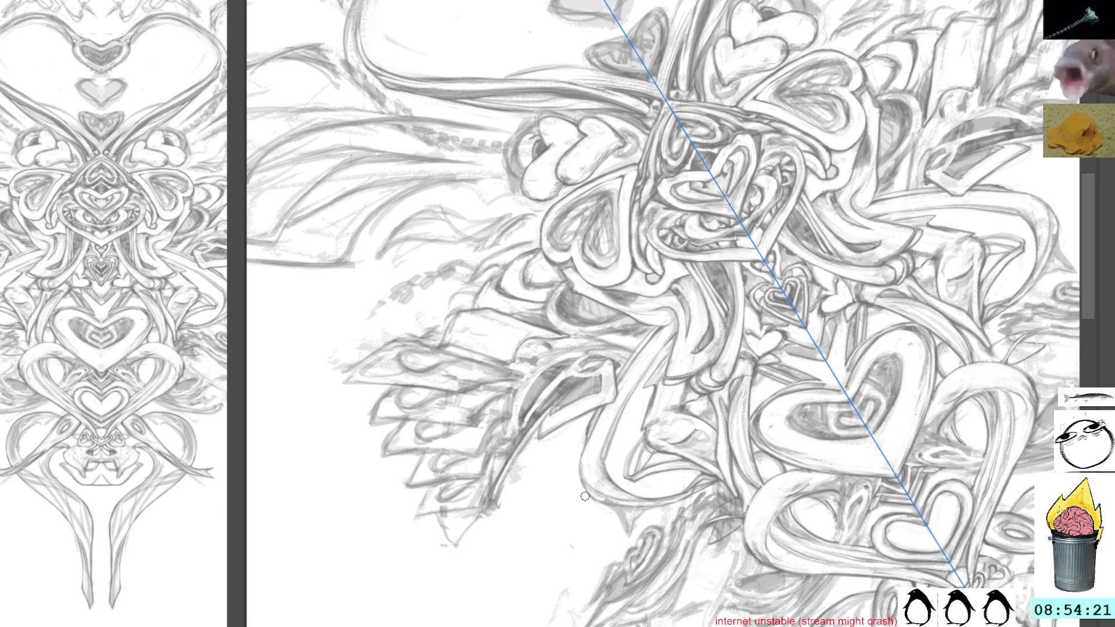
pyautogui.moveTo(584, 496); pyautogui.dragTo(767, 288)
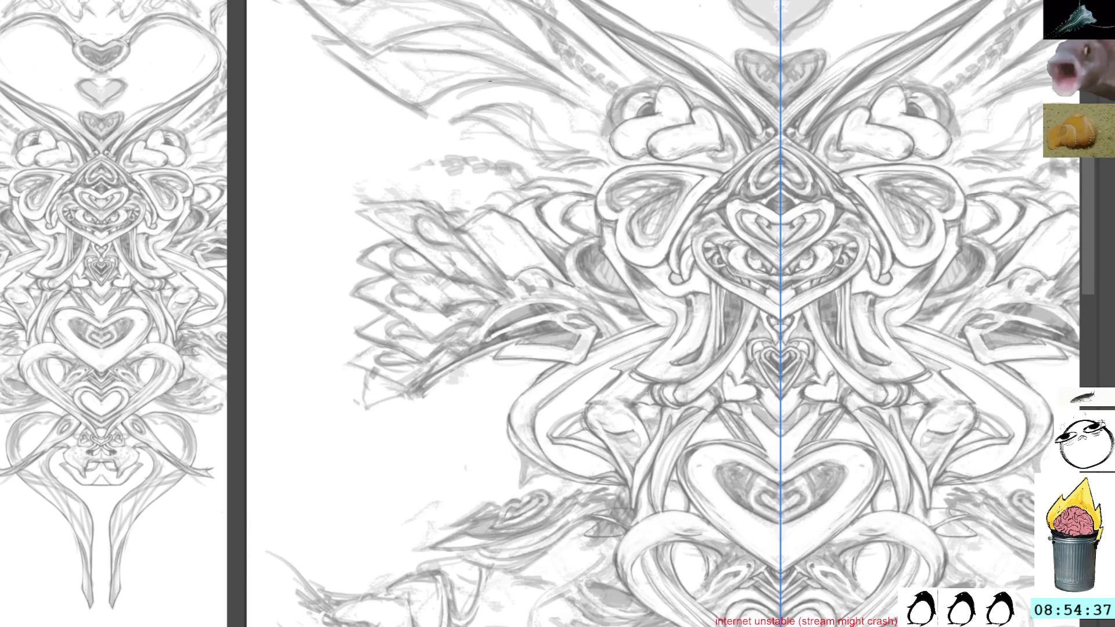
pyautogui.scroll(5, 511, 55)
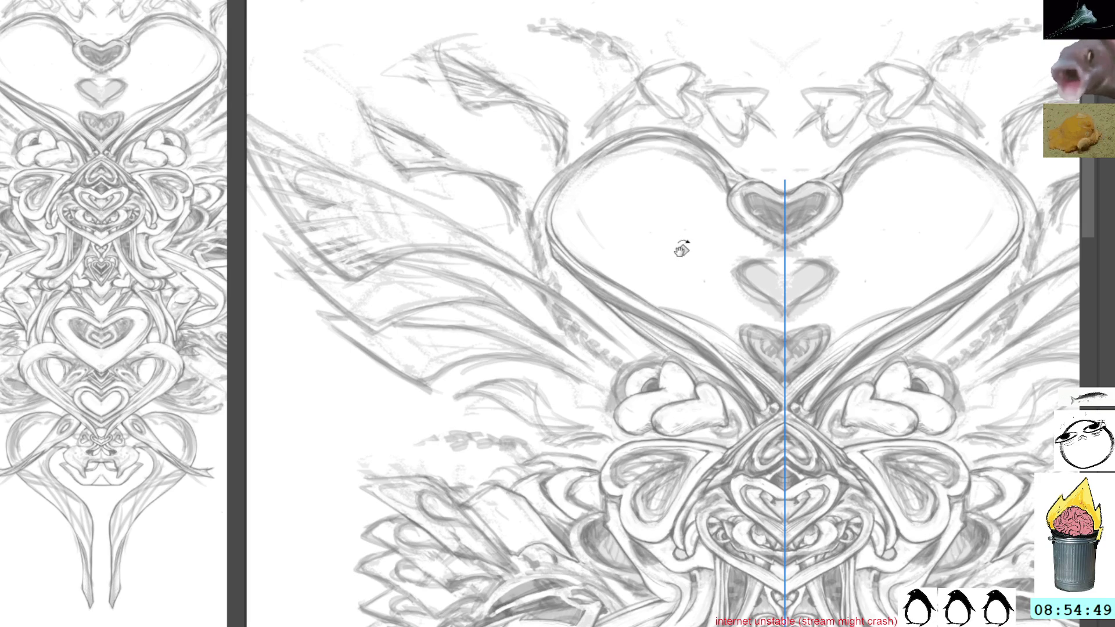
# Toggle the vertical symmetry guide off and on, then tilt the canvas about 45 degrees
pyautogui.press('m')
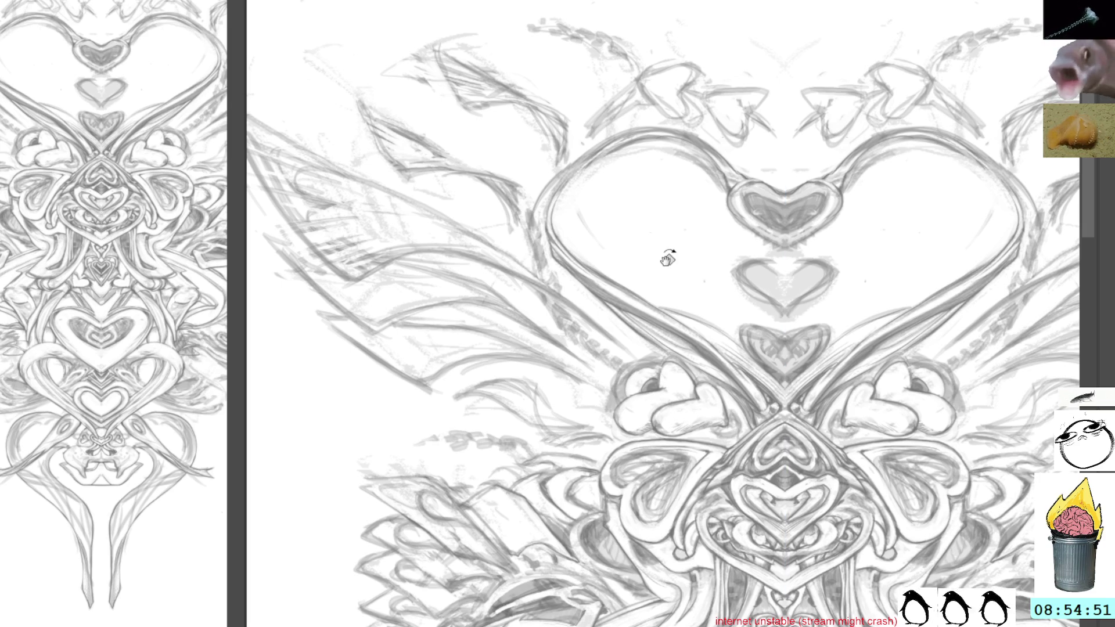
pyautogui.press('m')
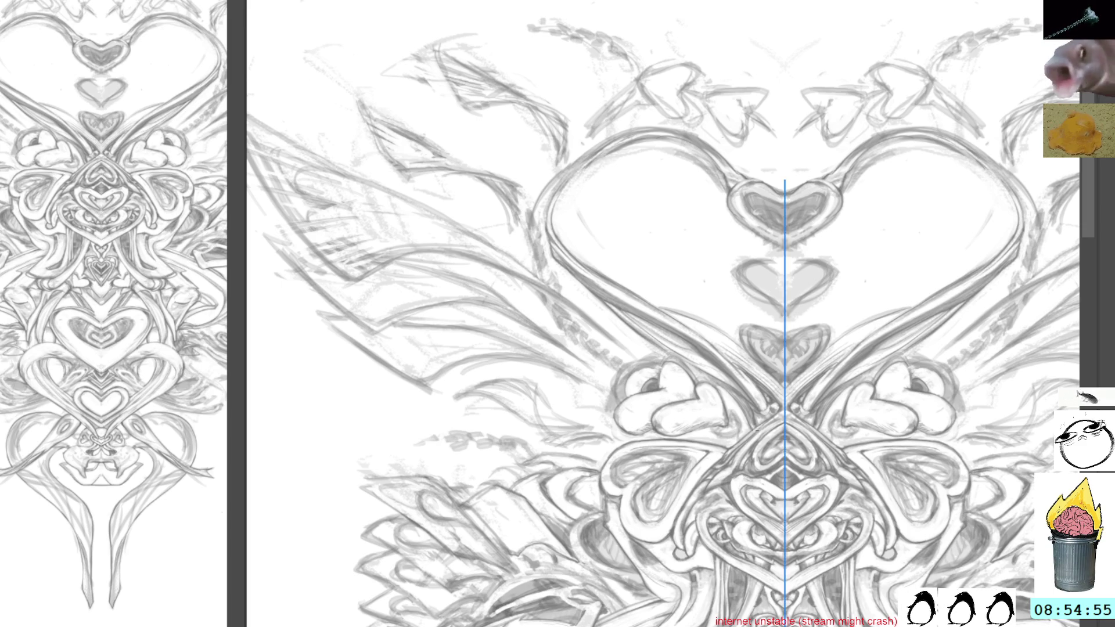
pyautogui.press('m')
pyautogui.moveTo(735, 101)
pyautogui.mouseDown()
pyautogui.moveTo(694, 85)
pyautogui.moveTo(617, 245)
pyautogui.mouseUp()
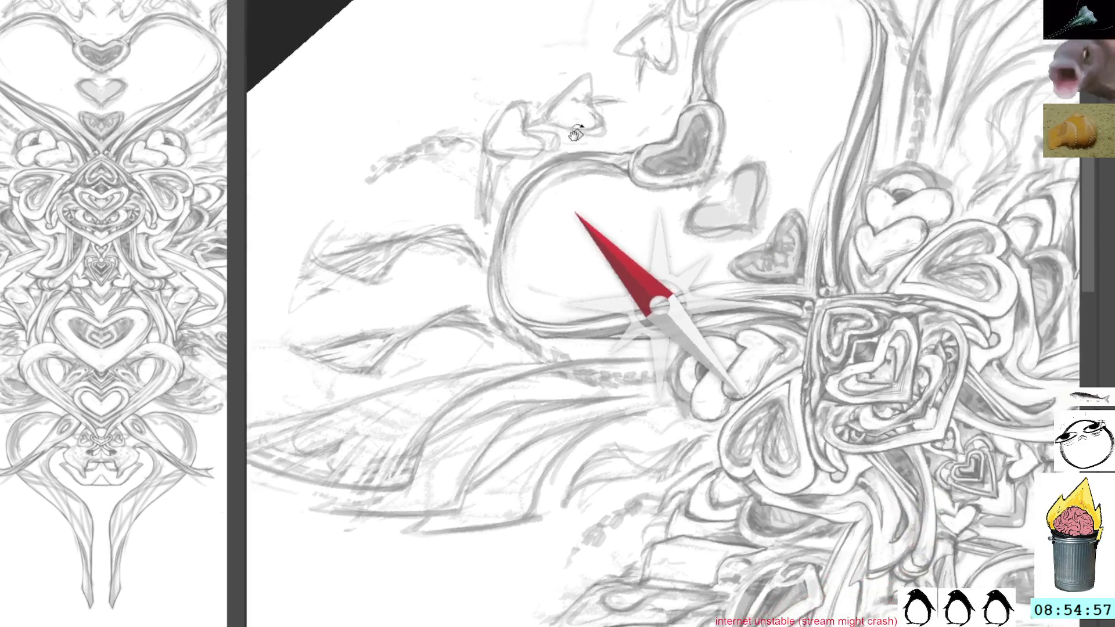
pyautogui.press('m')
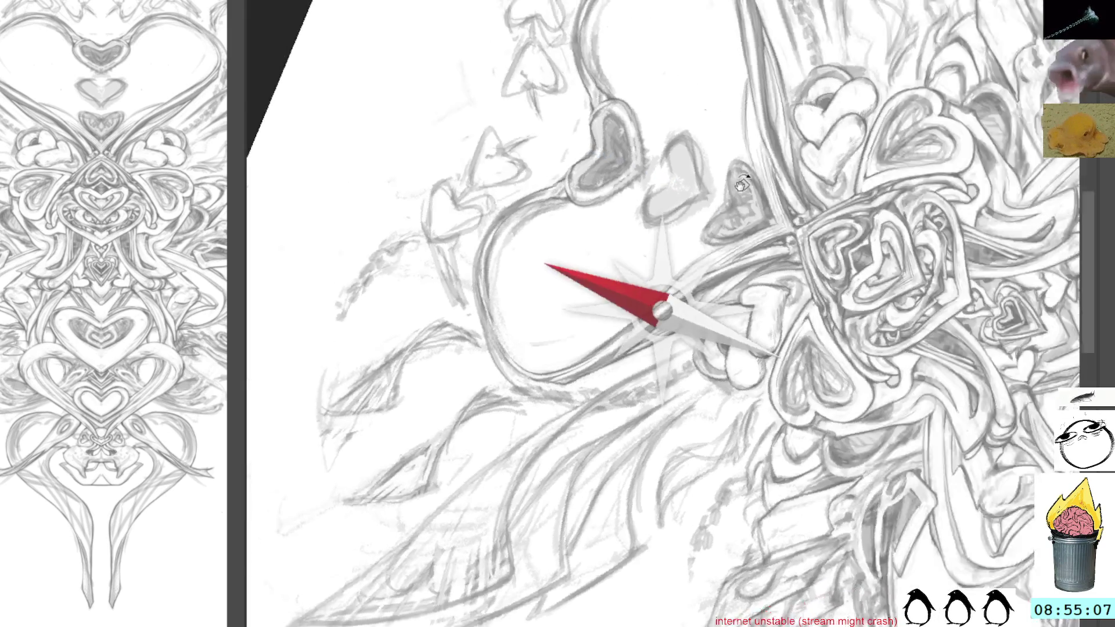
# Rotate and zoom onto the top heart, reset the view upright and pan to reveal the canvas's top edge
pyautogui.moveTo(696, 300); pyautogui.dragTo(714, 307)
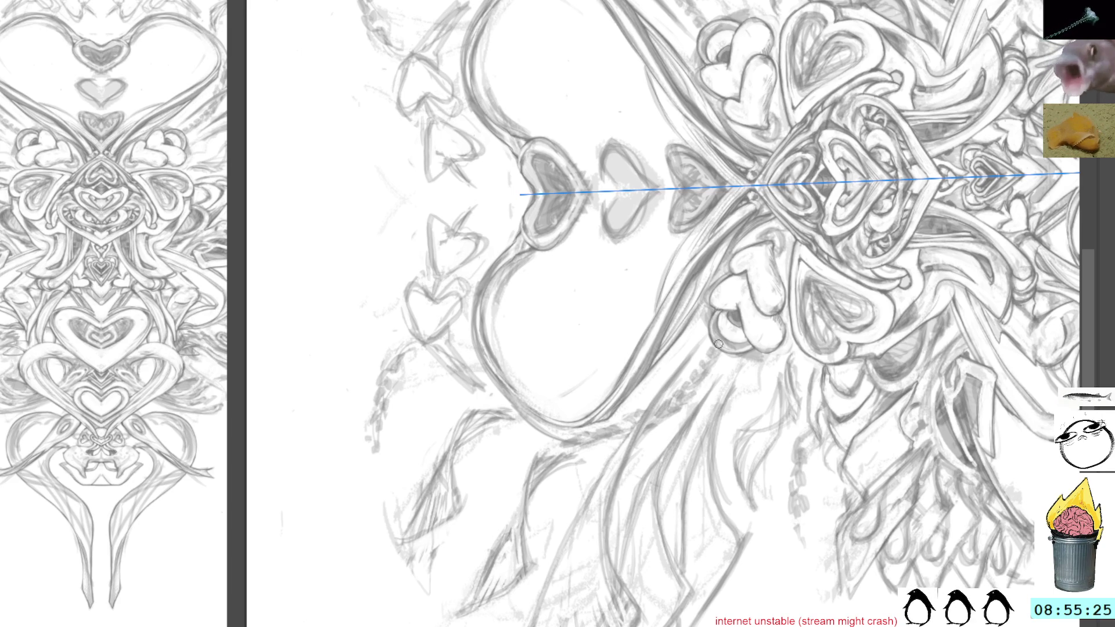
pyautogui.moveTo(718, 255); pyautogui.dragTo(691, 357)
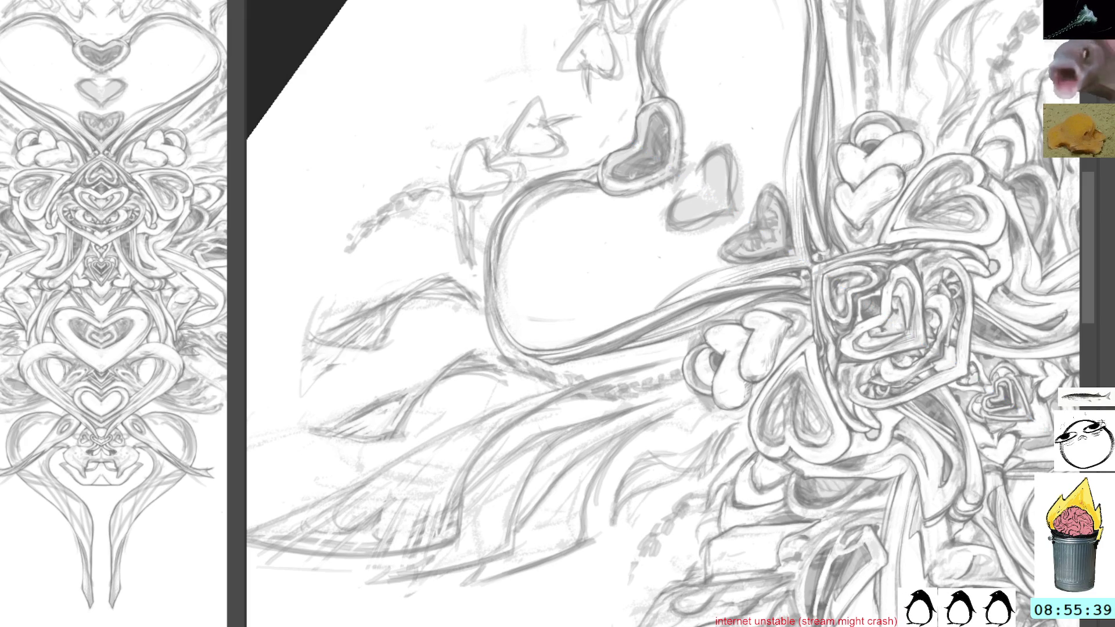
pyautogui.press('5')
pyautogui.moveTo(676, 207); pyautogui.dragTo(704, 232)
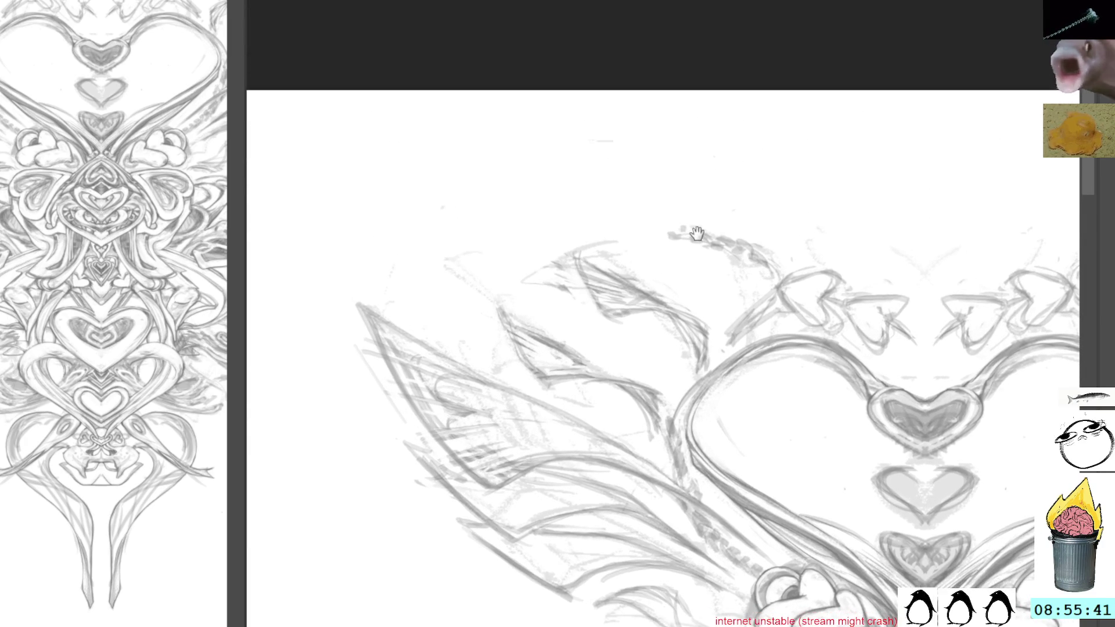
# Centre the large top heart, tilt the view about 45 degrees, then snap the canvas back upright on the symmetry axis
pyautogui.moveTo(782, 300)
pyautogui.mouseDown()
pyautogui.moveTo(637, 299)
pyautogui.moveTo(668, 259)
pyautogui.mouseUp()
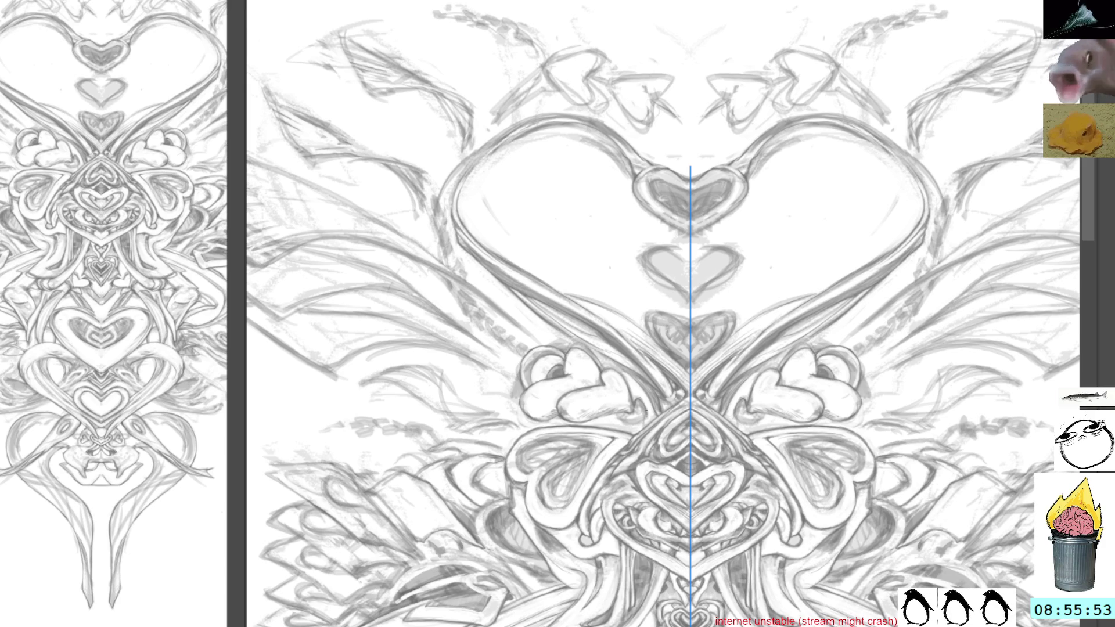
pyautogui.moveTo(649, 378); pyautogui.dragTo(689, 262)
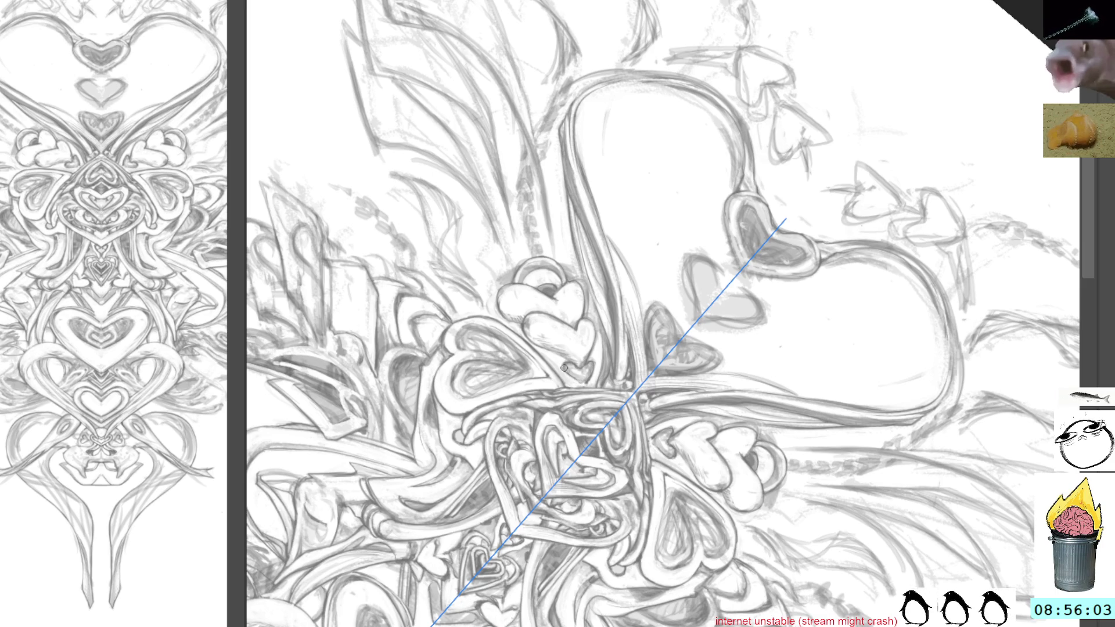
pyautogui.moveTo(785, 222); pyautogui.dragTo(697, 252)
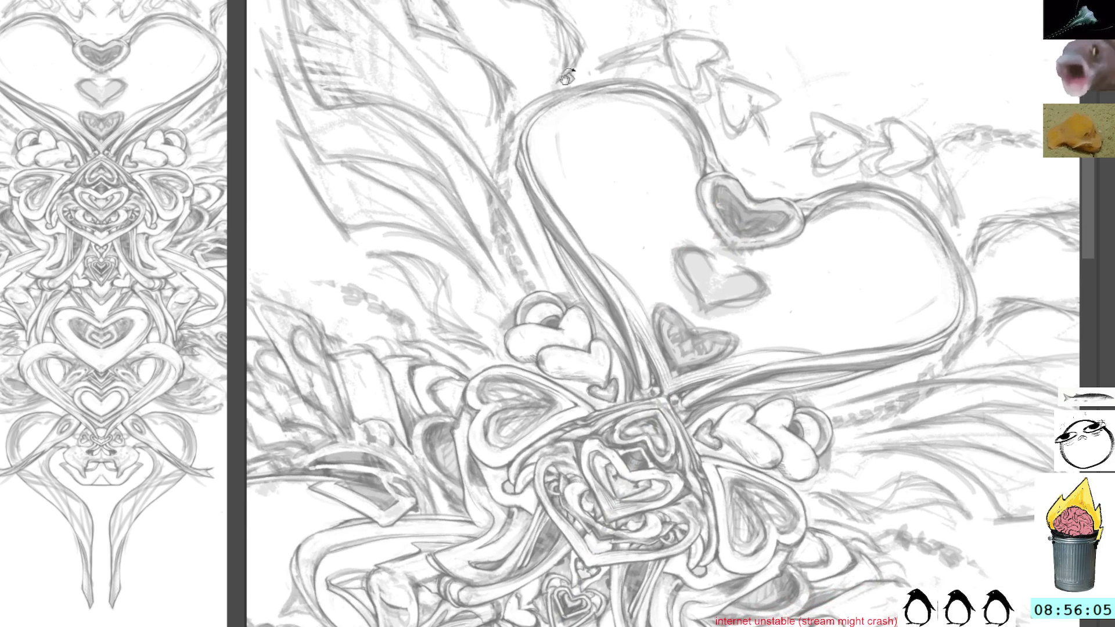
pyautogui.press('5')
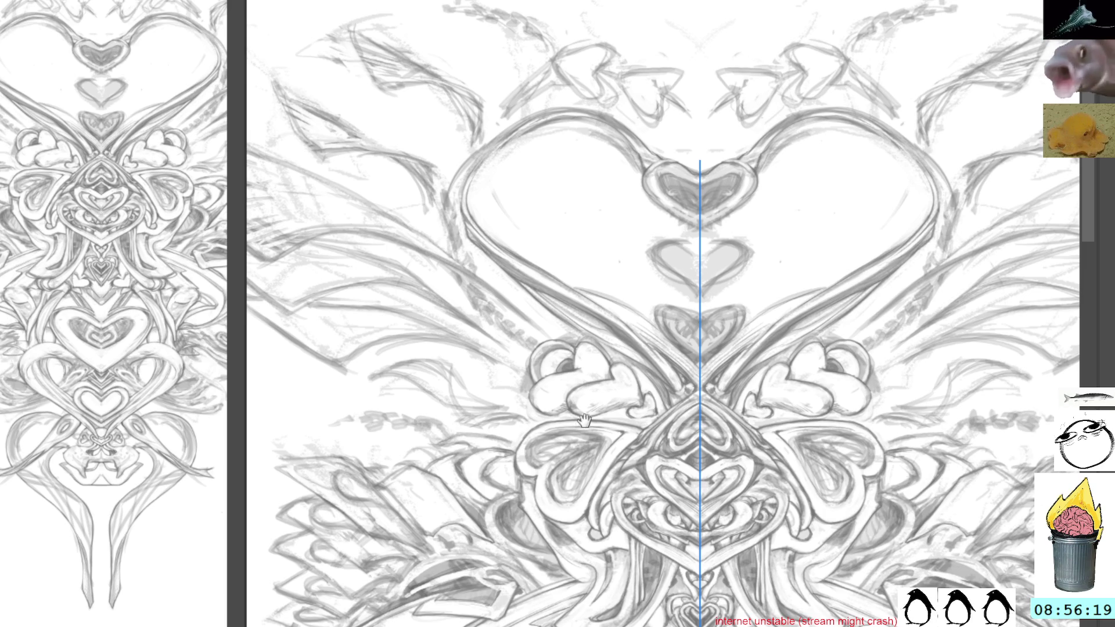
# Pan to the left plumes and central heart knot, then tilt the canvas to a diagonal drawing angle
pyautogui.moveTo(577, 427); pyautogui.dragTo(601, 329)
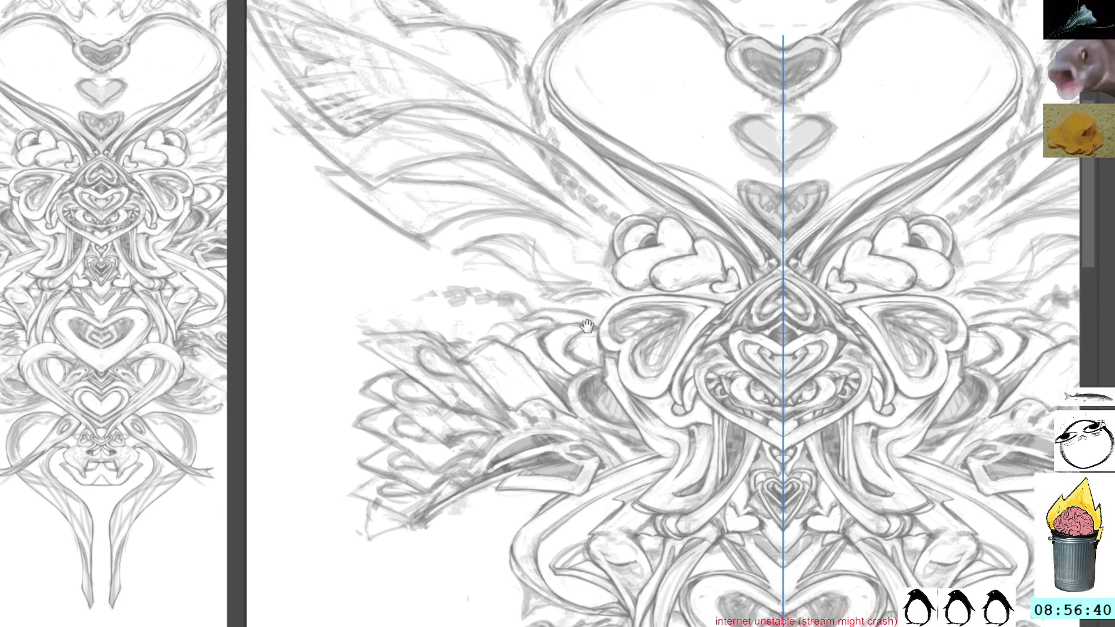
pyautogui.moveTo(518, 345); pyautogui.dragTo(649, 349)
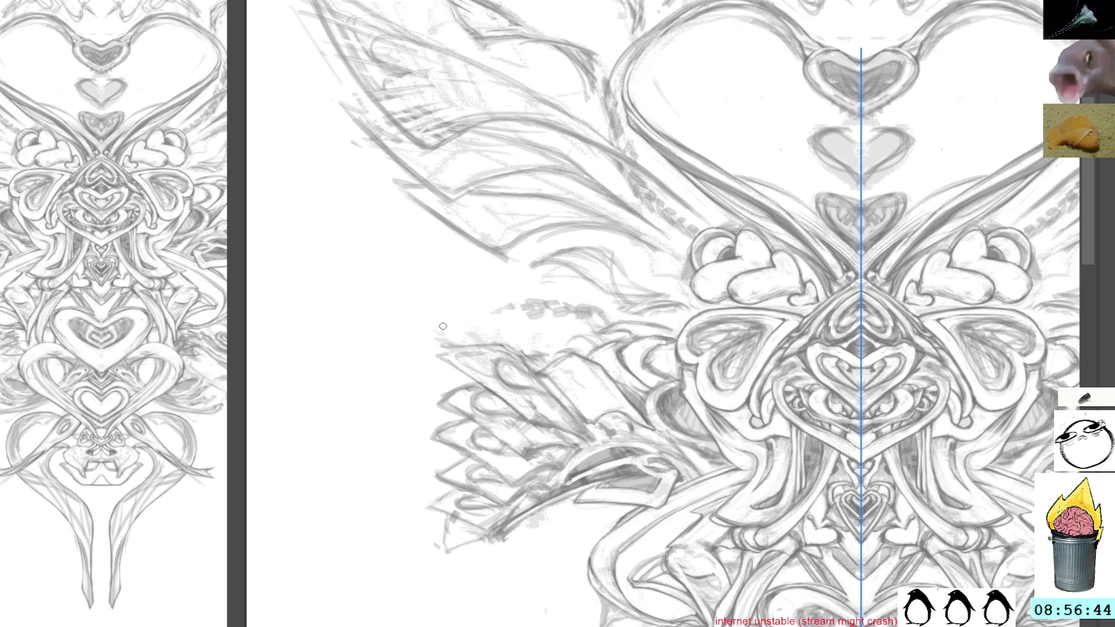
pyautogui.hotkey('ctrl', ';')
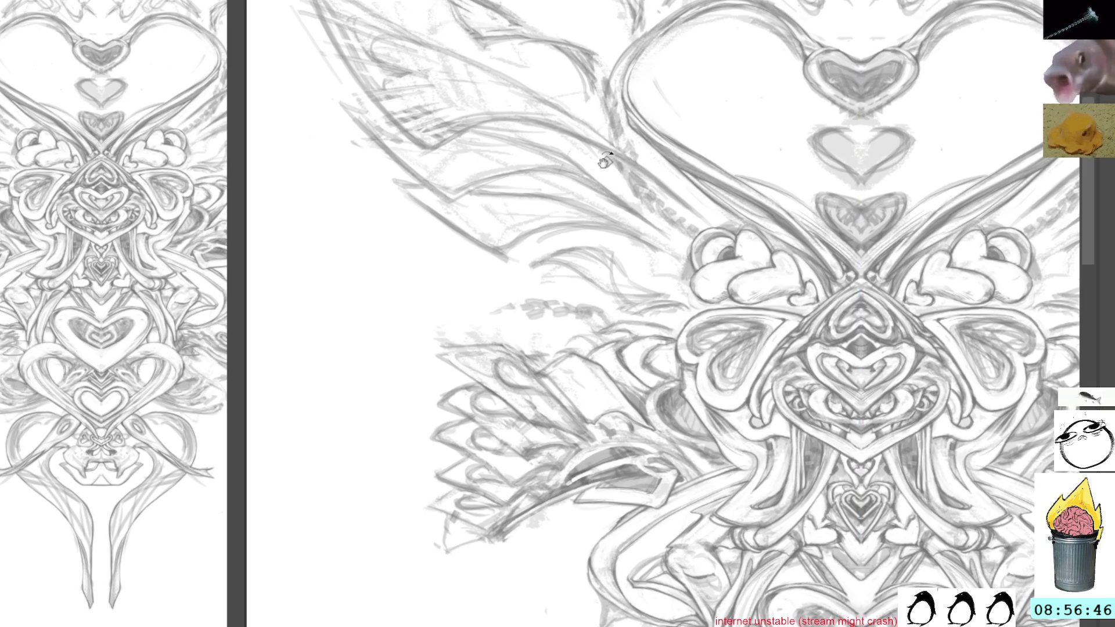
pyautogui.moveTo(606, 161); pyautogui.dragTo(426, 209)
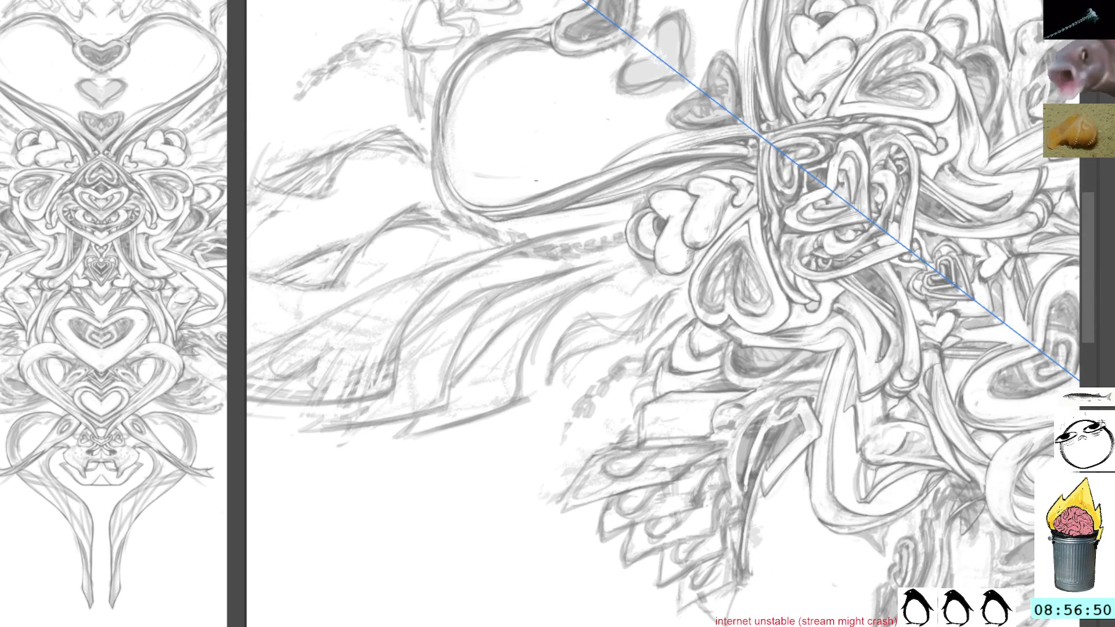
# Rotate around the central knot, flick the symmetry guide, and darken pencil strokes on the lower scaled shapes
pyautogui.moveTo(535, 180)
pyautogui.mouseDown()
pyautogui.moveTo(664, 227)
pyautogui.moveTo(713, 456)
pyautogui.mouseUp()
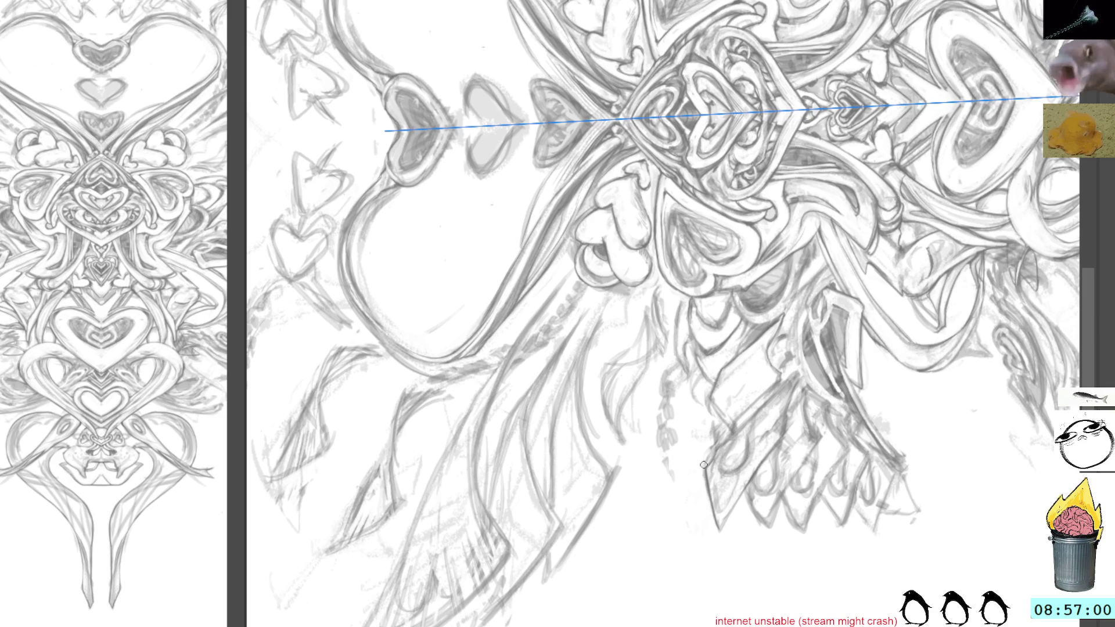
pyautogui.press('Escape')
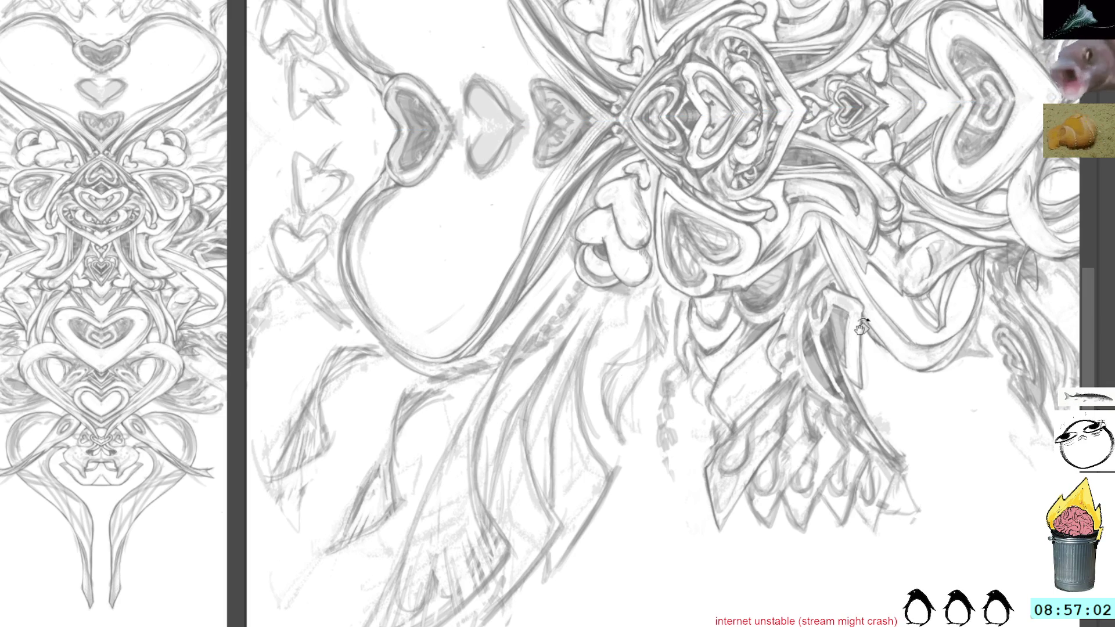
pyautogui.press('v')
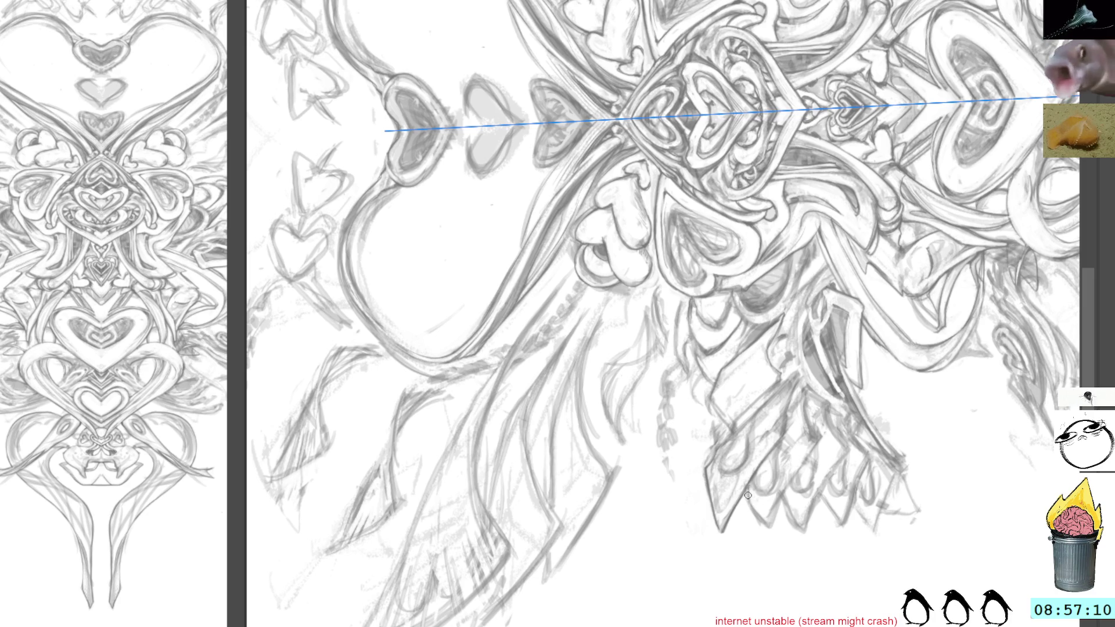
pyautogui.moveTo(766, 528); pyautogui.dragTo(751, 502)
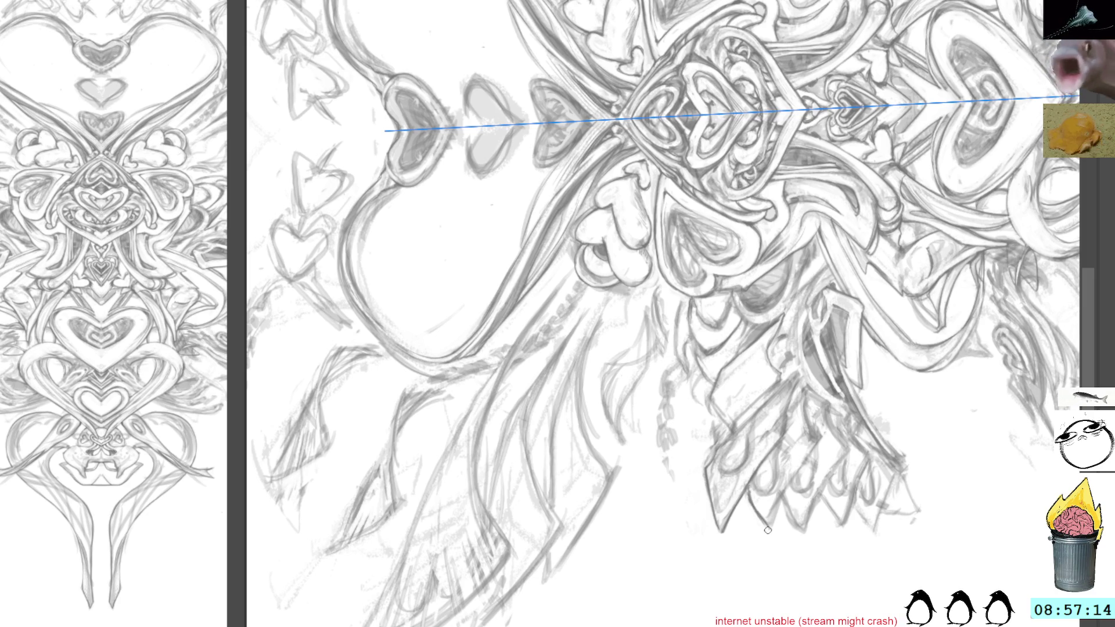
pyautogui.moveTo(779, 527)
pyautogui.mouseDown()
pyautogui.moveTo(772, 497)
pyautogui.moveTo(807, 457)
pyautogui.moveTo(859, 345)
pyautogui.moveTo(846, 384)
pyautogui.mouseUp()
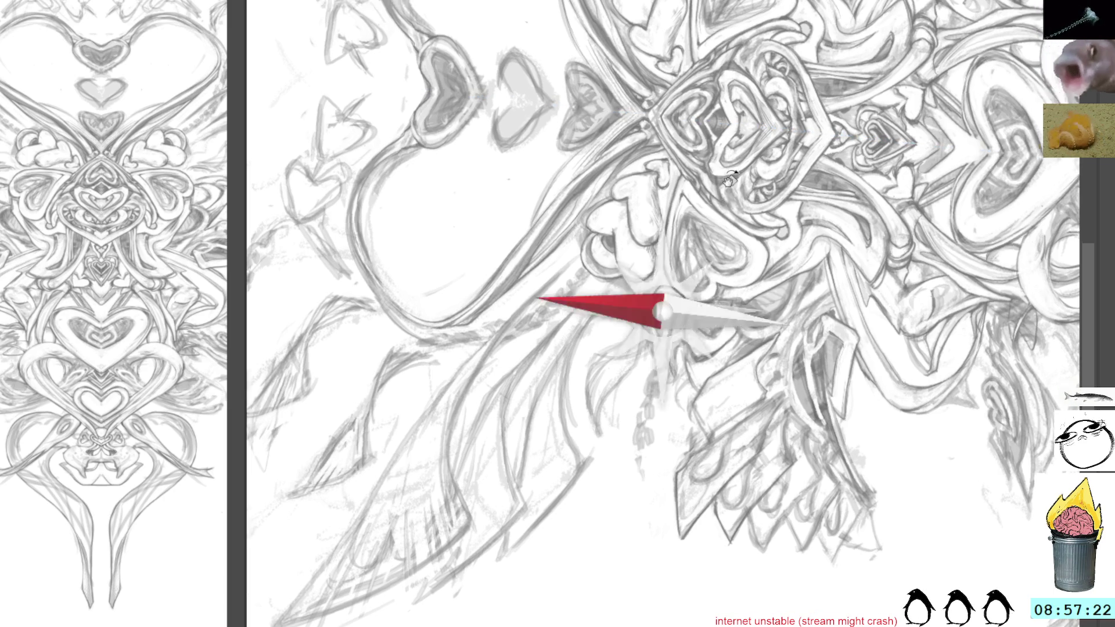
pyautogui.moveTo(660, 302); pyautogui.dragTo(639, 285)
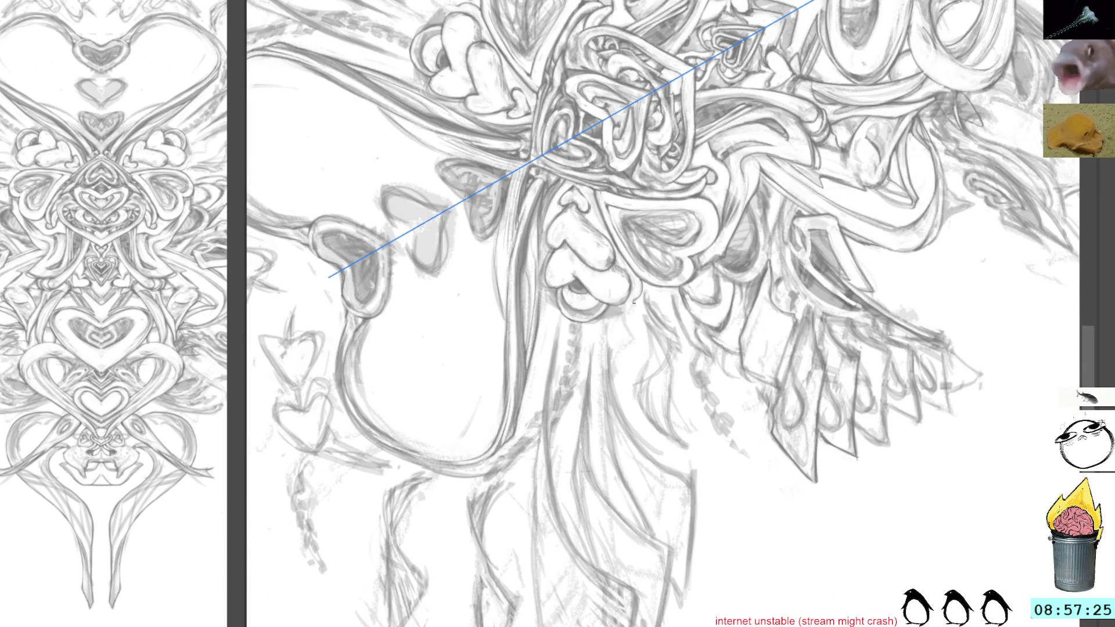
pyautogui.moveTo(634, 303); pyautogui.dragTo(700, 169)
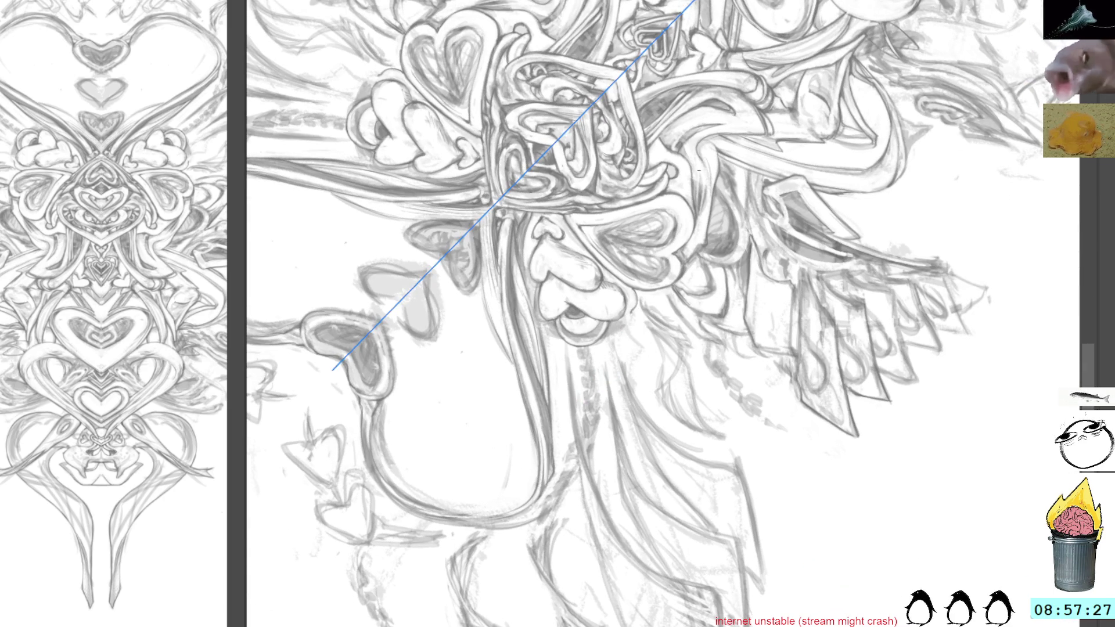
pyautogui.moveTo(643, 210); pyautogui.dragTo(703, 214)
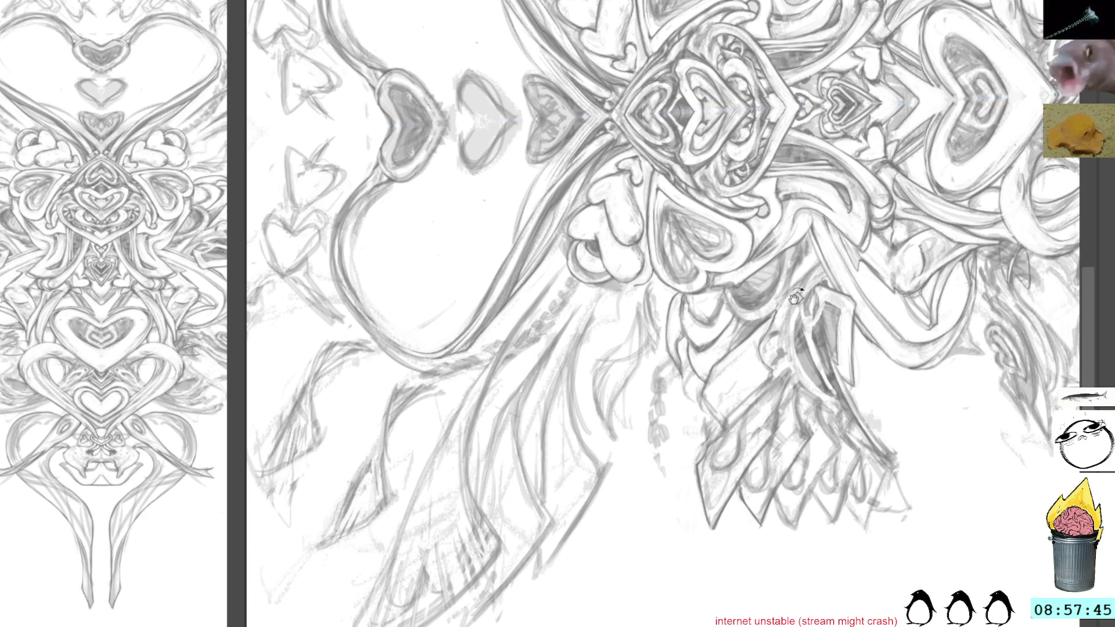
pyautogui.moveTo(795, 298); pyautogui.dragTo(737, 170)
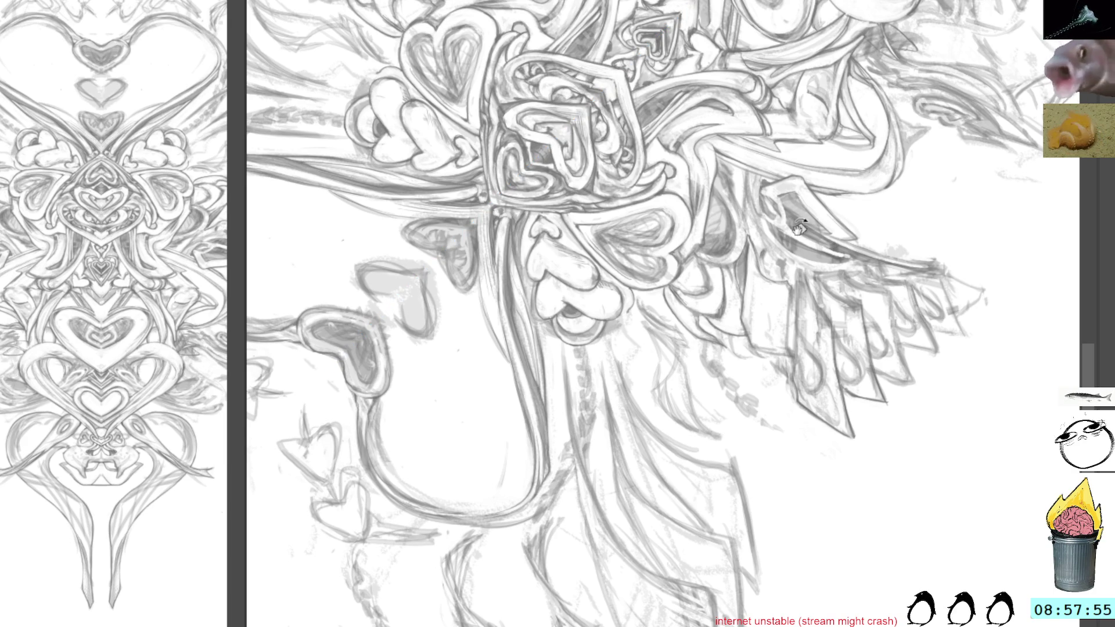
pyautogui.moveTo(810, 311)
pyautogui.mouseDown()
pyautogui.moveTo(761, 251)
pyautogui.moveTo(694, 323)
pyautogui.mouseUp()
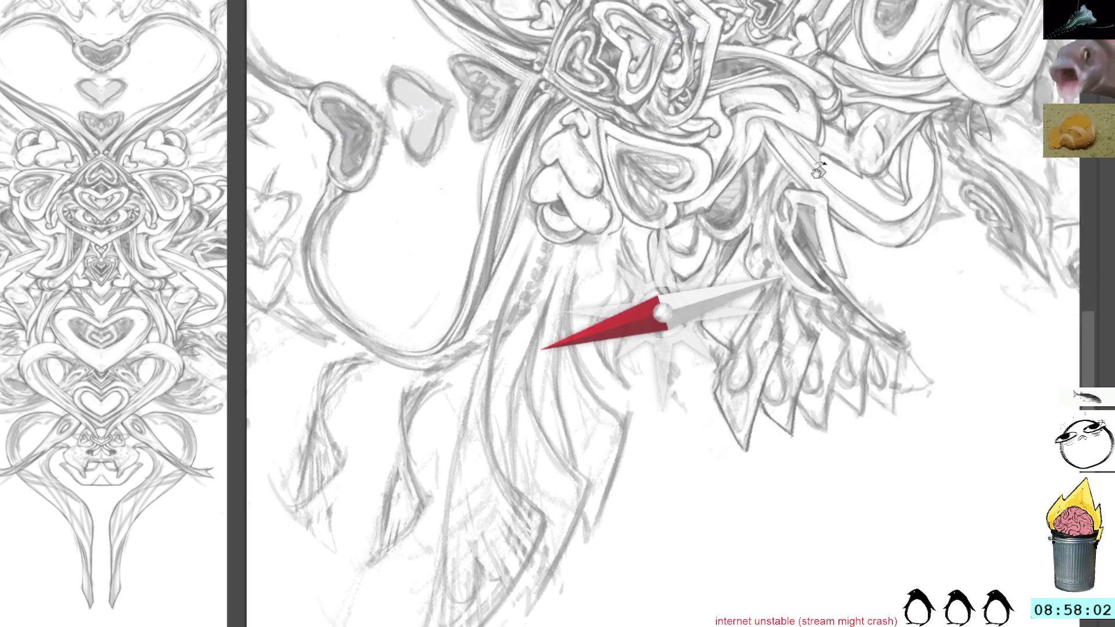
# Rotate the canvas so the axis lies flat and pan down to the long pointed plume and scaled shapes
pyautogui.moveTo(713, 356); pyautogui.dragTo(713, 169)
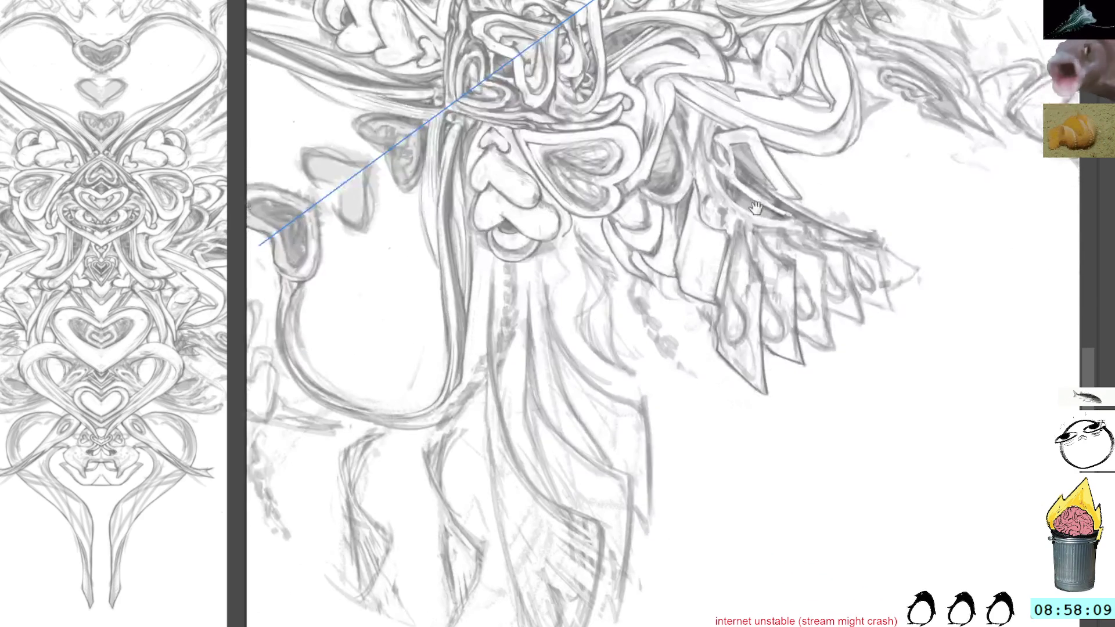
pyautogui.moveTo(788, 276); pyautogui.dragTo(747, 247)
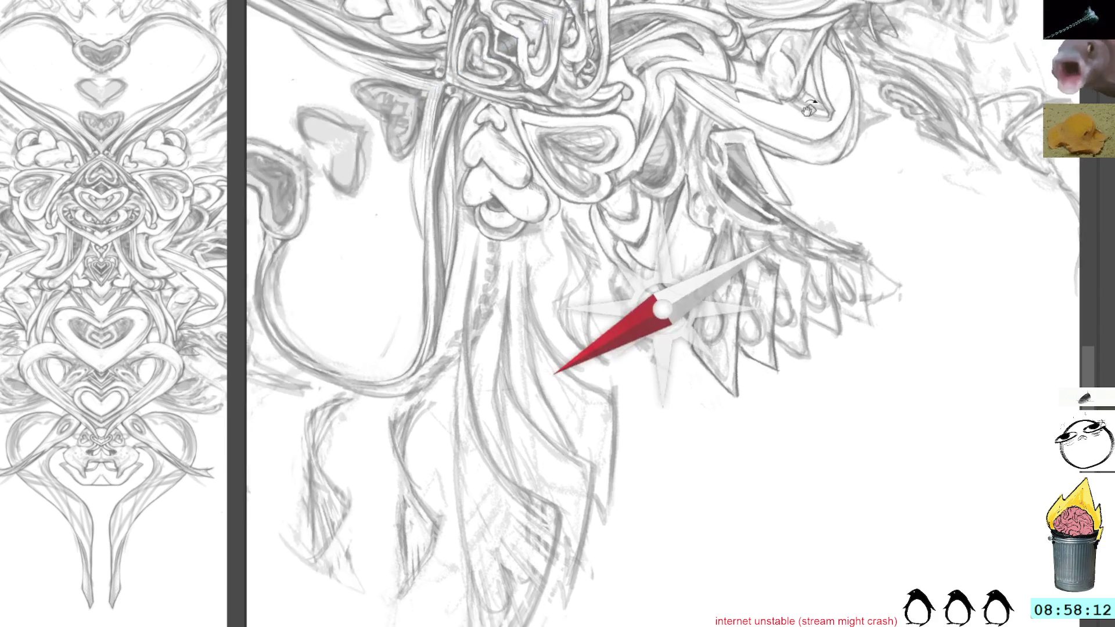
pyautogui.moveTo(721, 186); pyautogui.dragTo(748, 324)
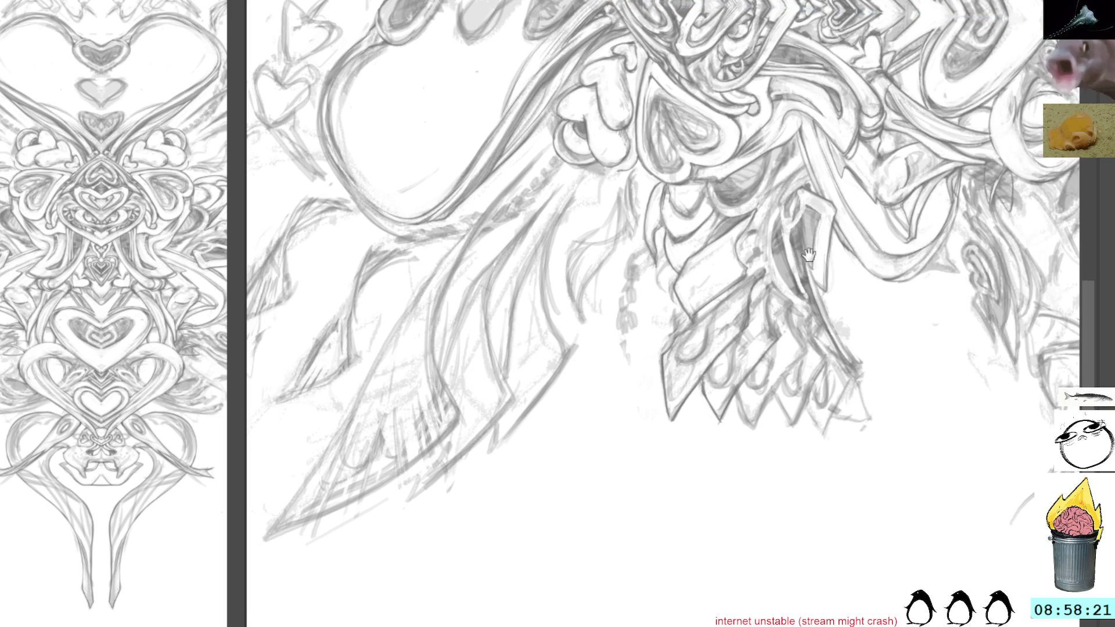
pyautogui.moveTo(808, 254); pyautogui.dragTo(825, 225)
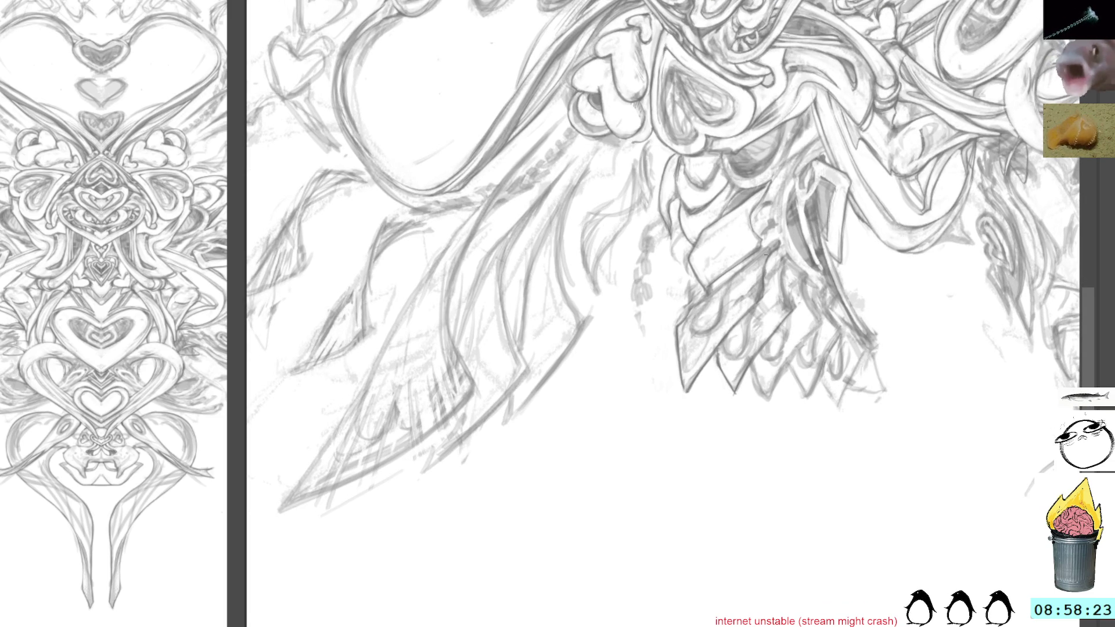